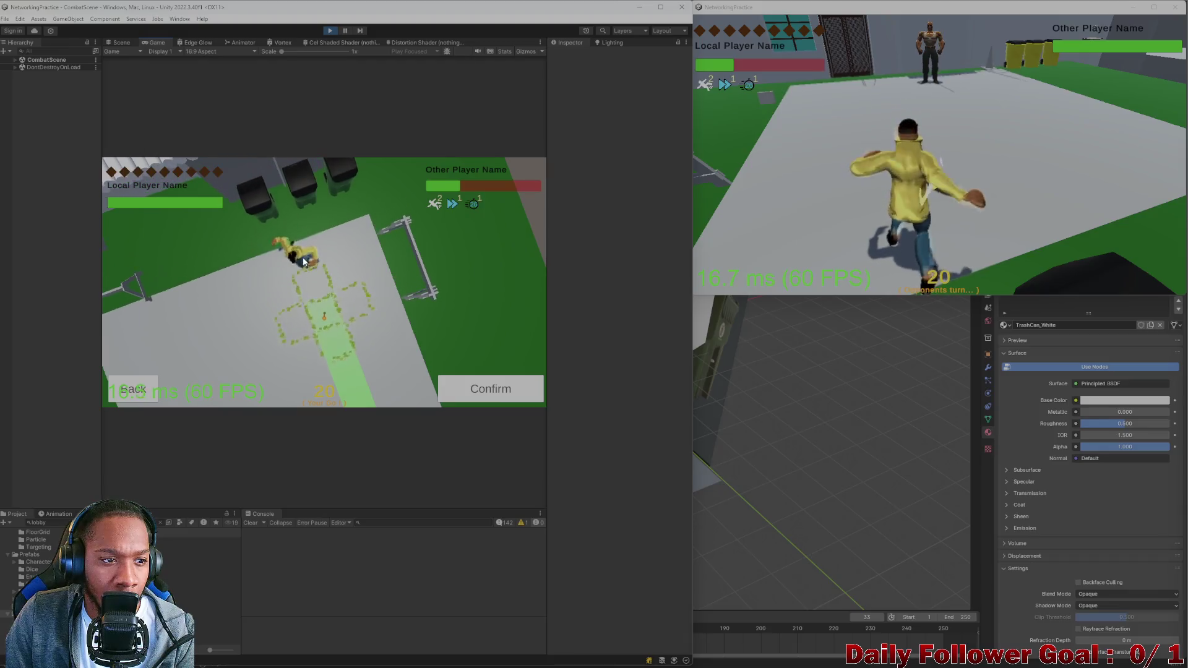
Confirm character moves and end turns for both players over the first rounds
{"action": "left_click", "coordinate": [510, 391]}
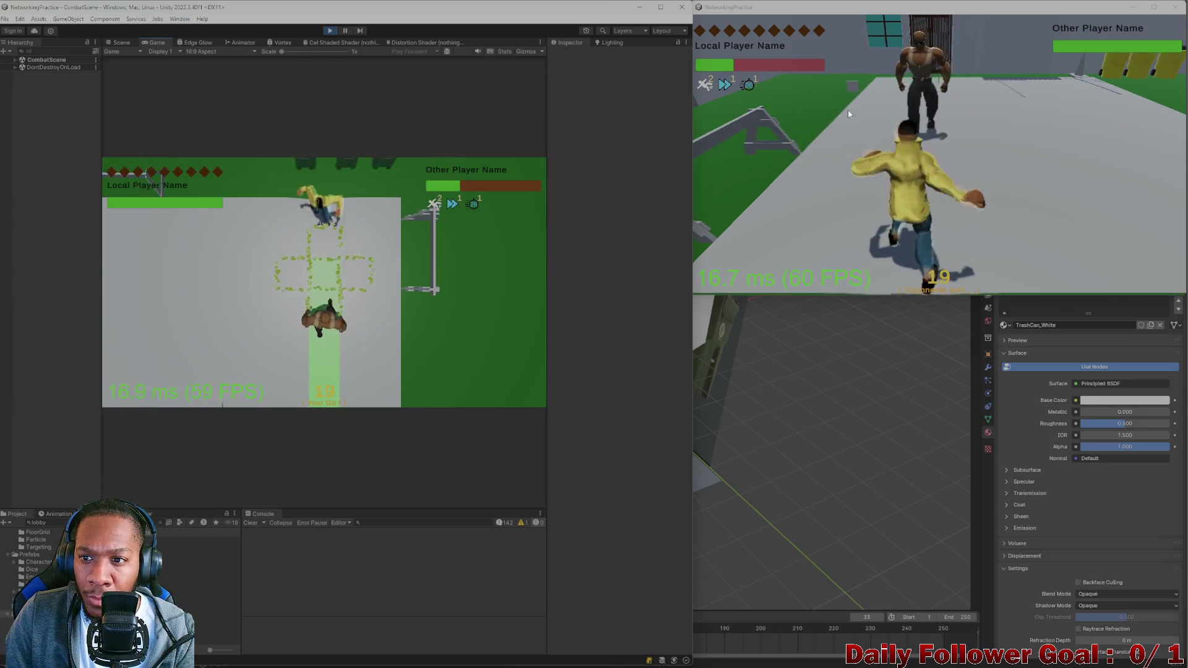
{"action": "left_click", "coordinate": [207, 388]}
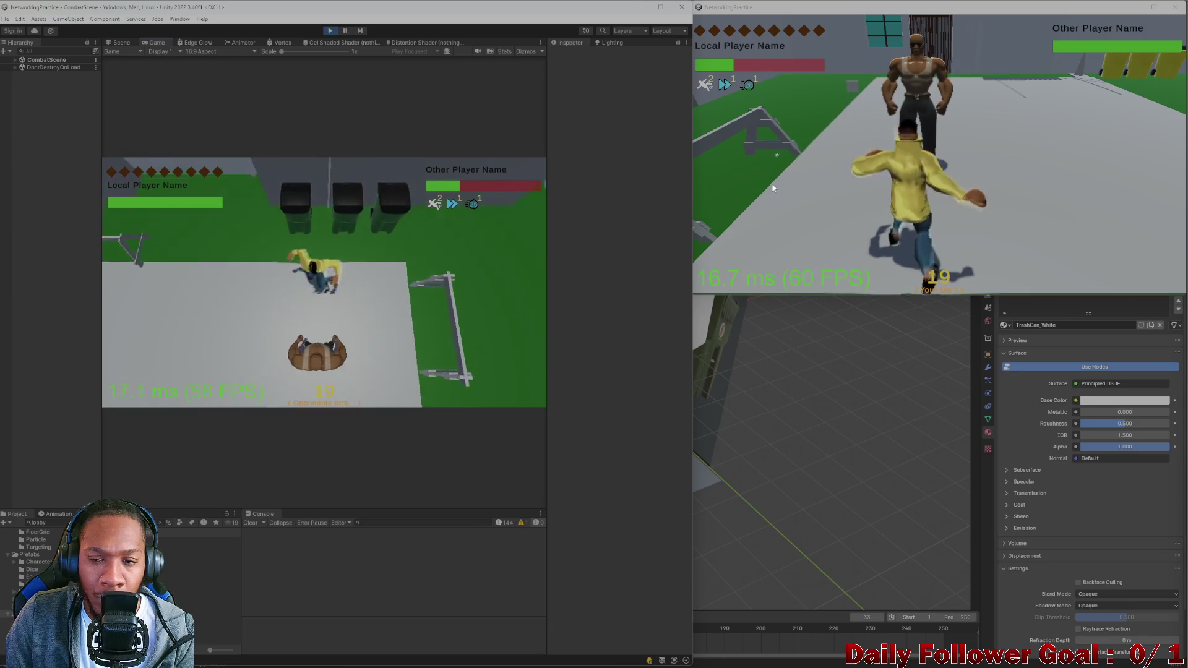
{"action": "left_click", "coordinate": [771, 157]}
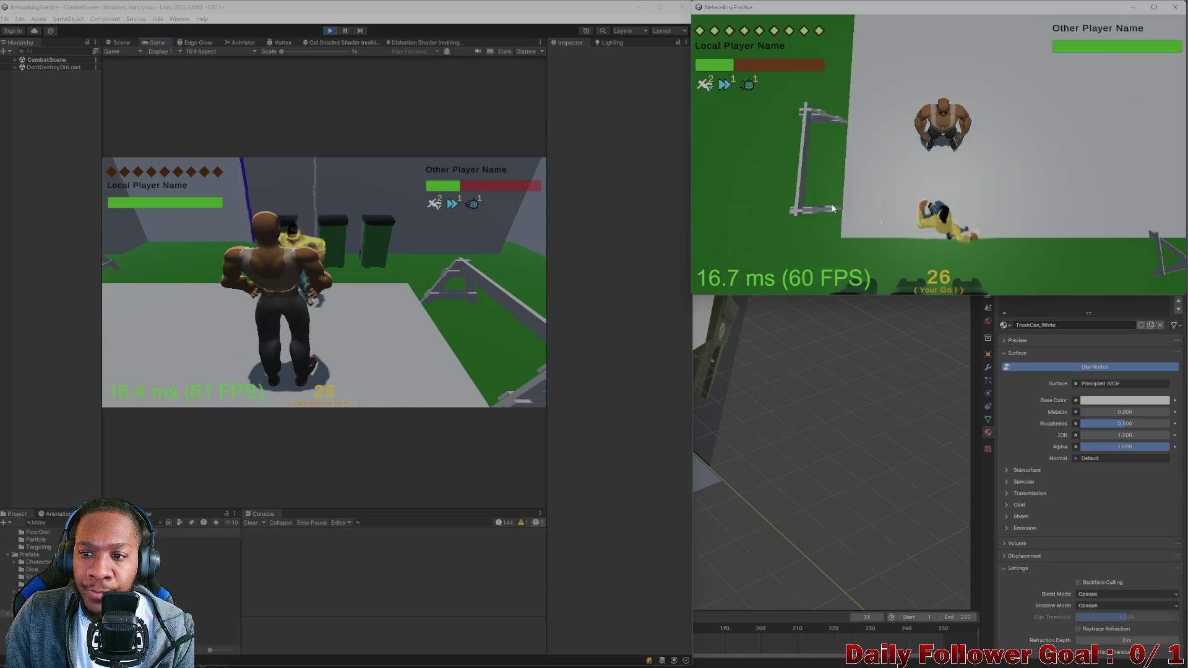
{"action": "left_click", "coordinate": [805, 205]}
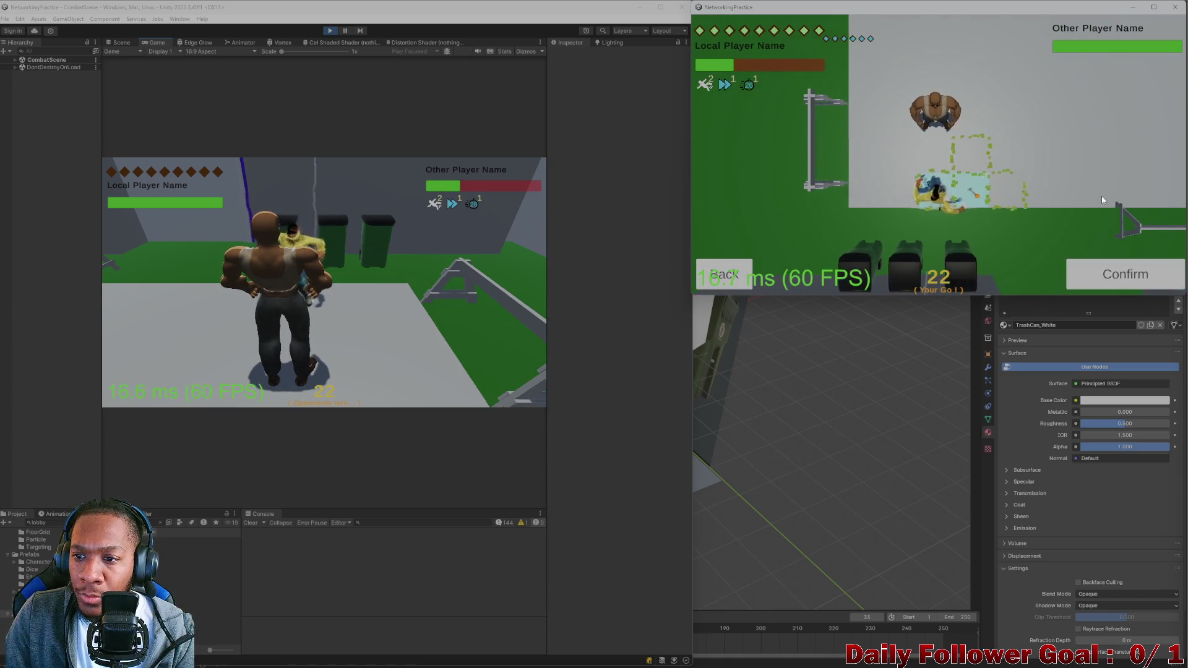
{"action": "left_click", "coordinate": [998, 191]}
{"action": "left_click", "coordinate": [1126, 274]}
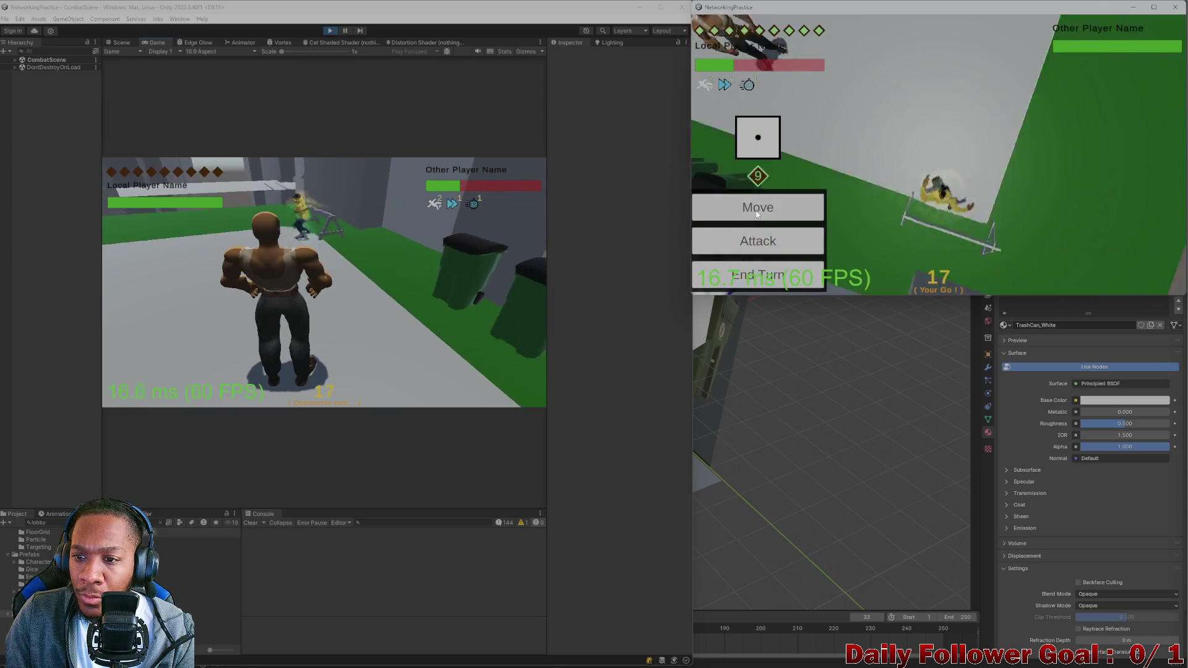
Move the character, land an 87-damage attack on the opponent, and end the turn
{"action": "left_click", "coordinate": [810, 215]}
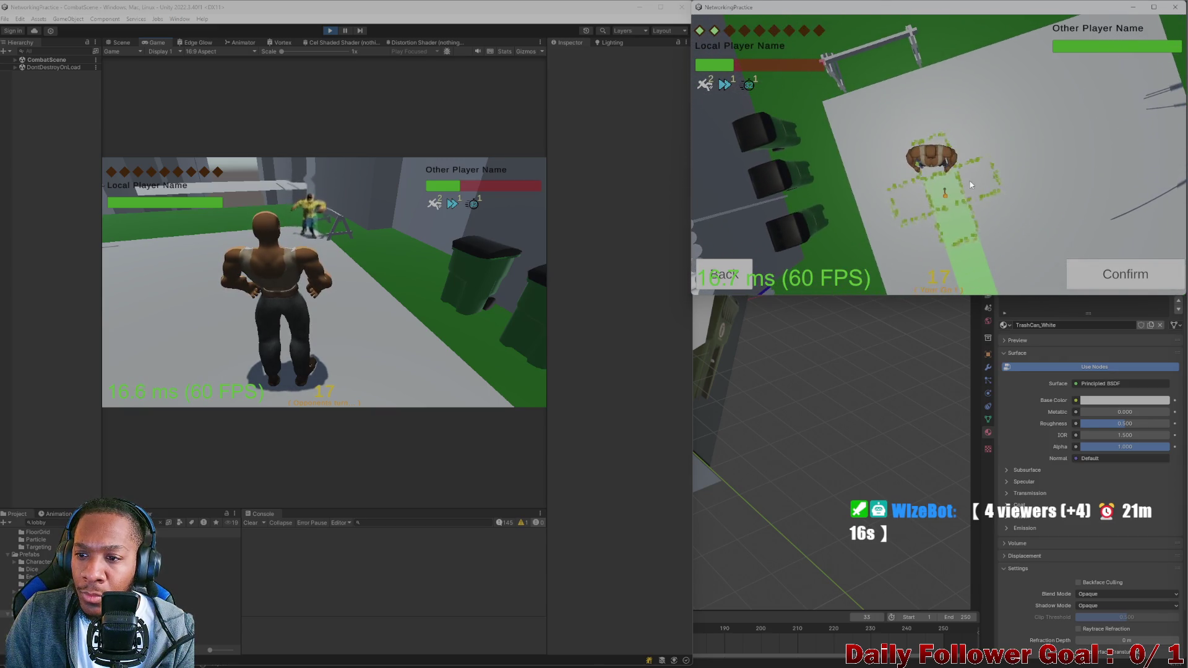
{"action": "left_click", "coordinate": [1116, 272]}
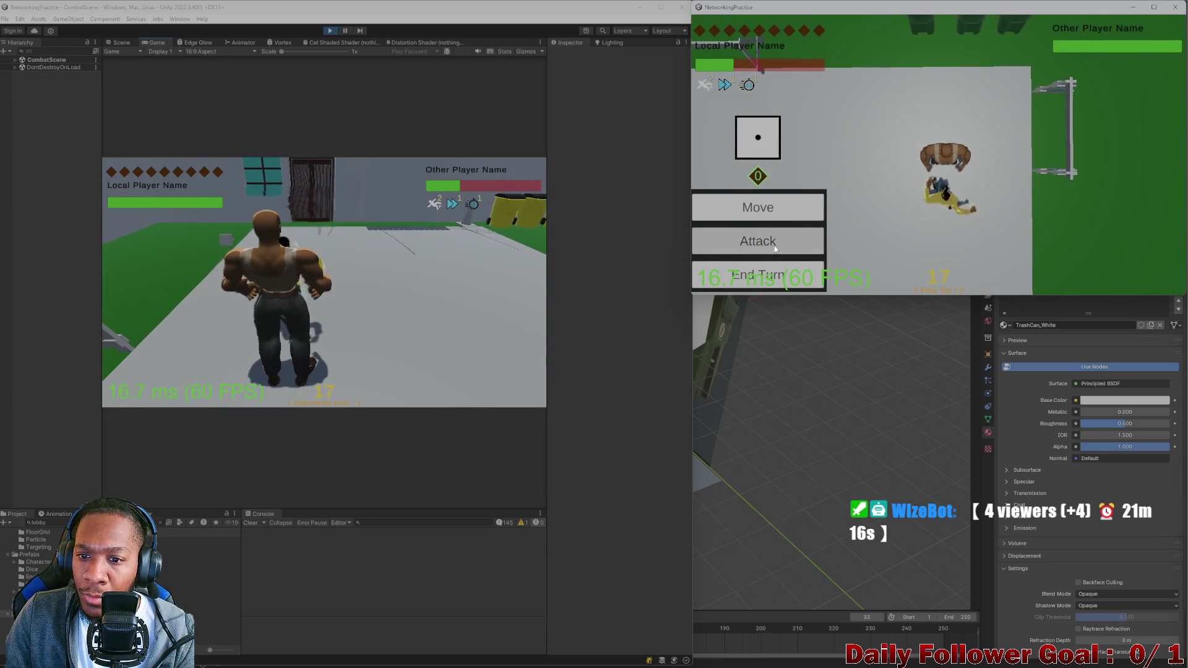
{"action": "left_click", "coordinate": [758, 239]}
{"action": "left_click", "coordinate": [1094, 273]}
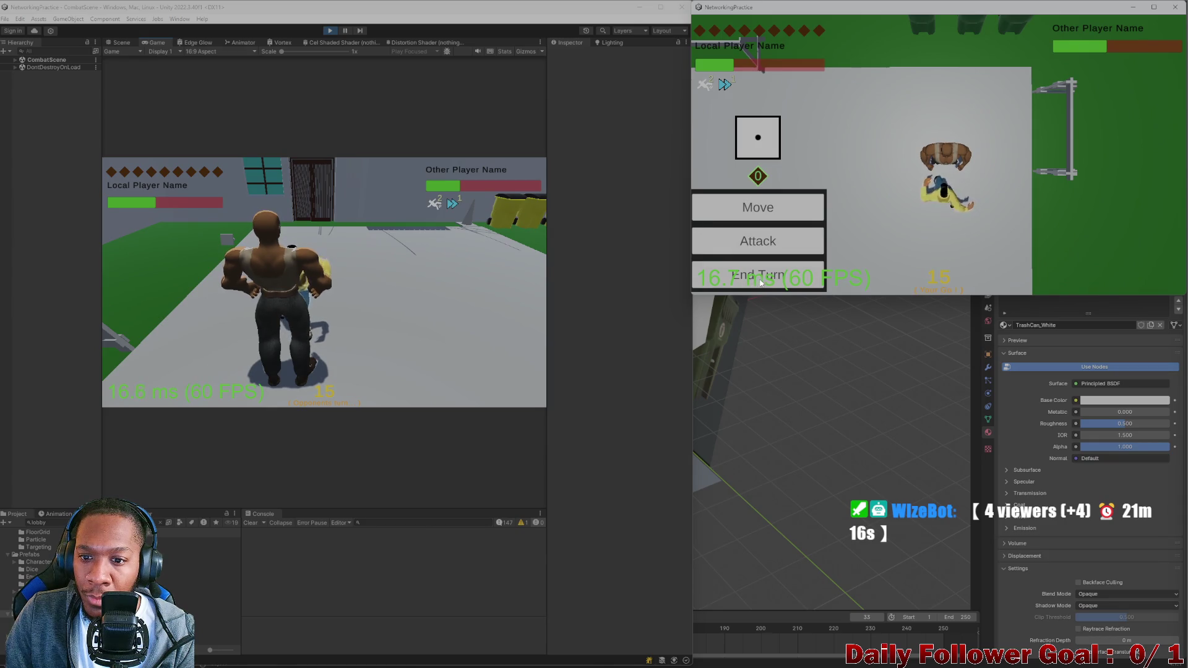
{"action": "left_click", "coordinate": [758, 276]}
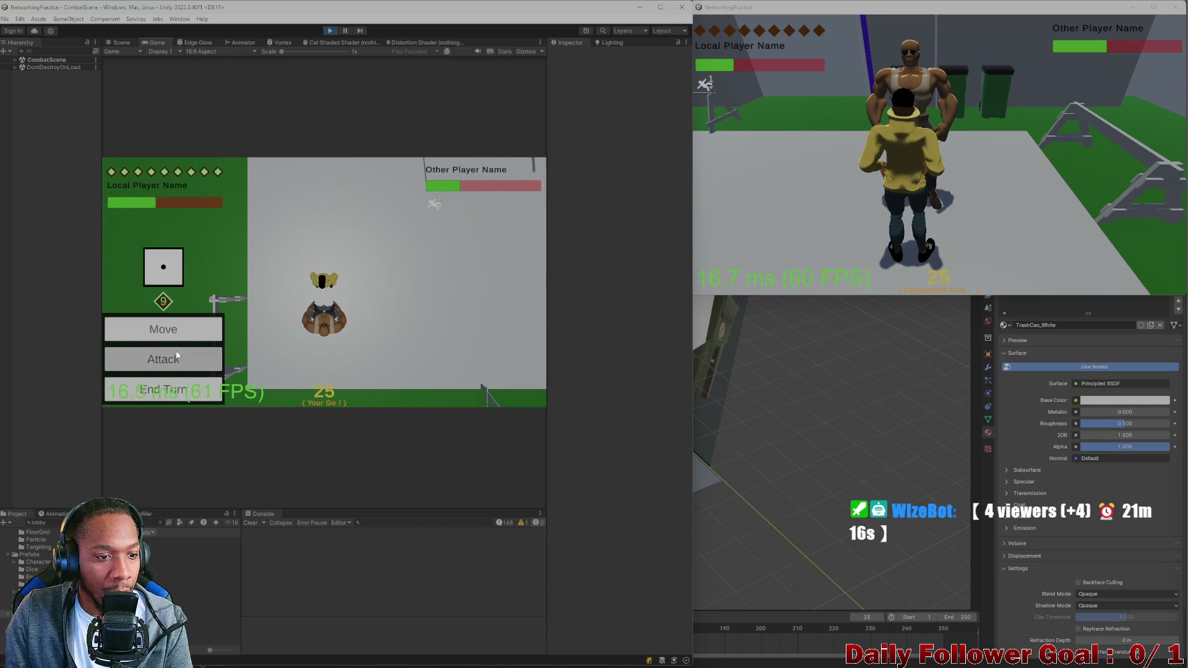
Keep attacking with Ground Pound until the match ends and both windows return to the lobby
{"action": "left_click", "coordinate": [177, 355]}
{"action": "left_click", "coordinate": [163, 288]}
{"action": "left_click", "coordinate": [471, 395]}
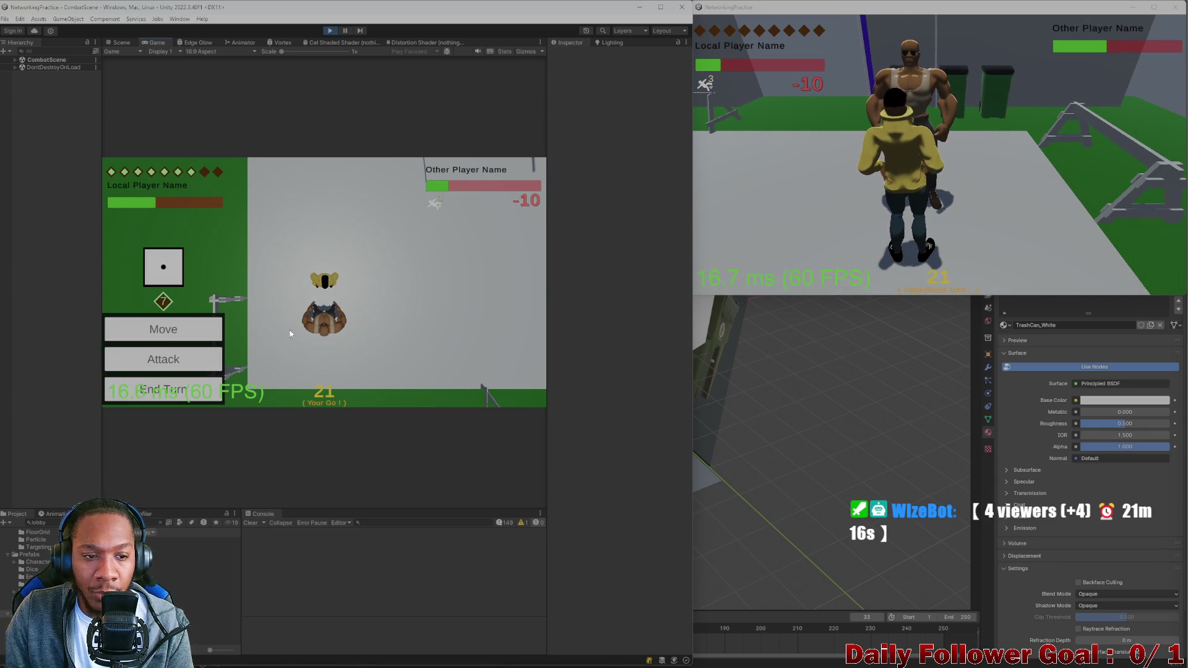
{"action": "left_click", "coordinate": [166, 339]}
{"action": "left_click", "coordinate": [151, 380]}
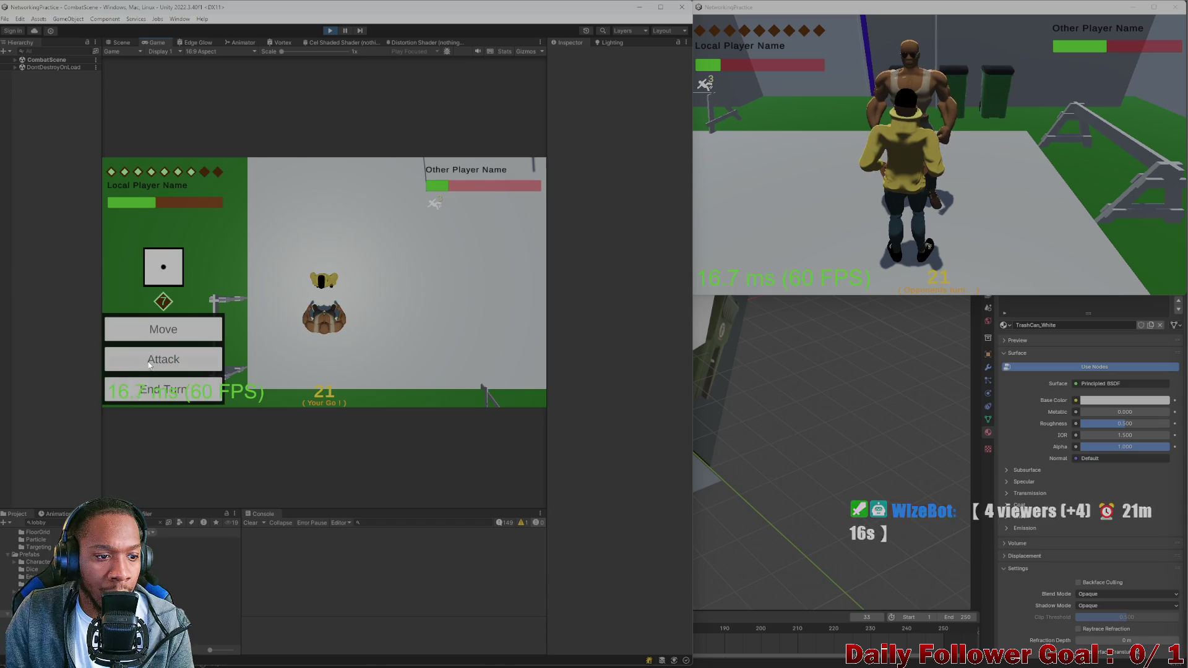
{"action": "left_click", "coordinate": [174, 358]}
{"action": "left_click", "coordinate": [499, 397]}
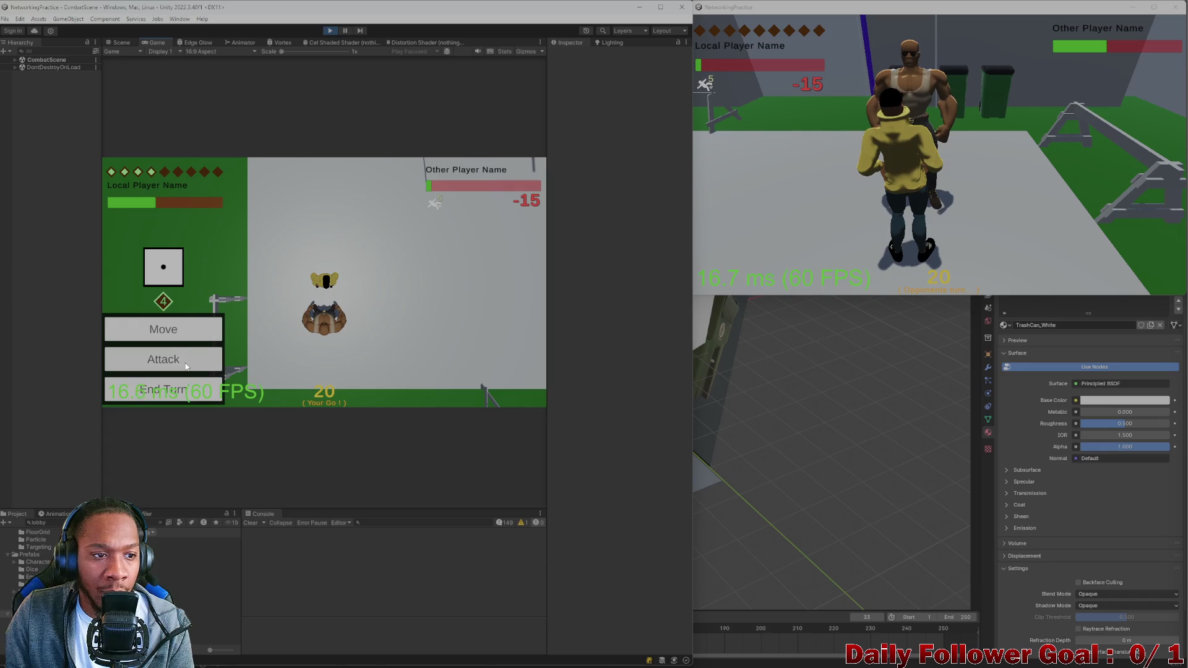
{"action": "left_click", "coordinate": [185, 366]}
{"action": "left_click", "coordinate": [164, 287]}
{"action": "left_click", "coordinate": [463, 388]}
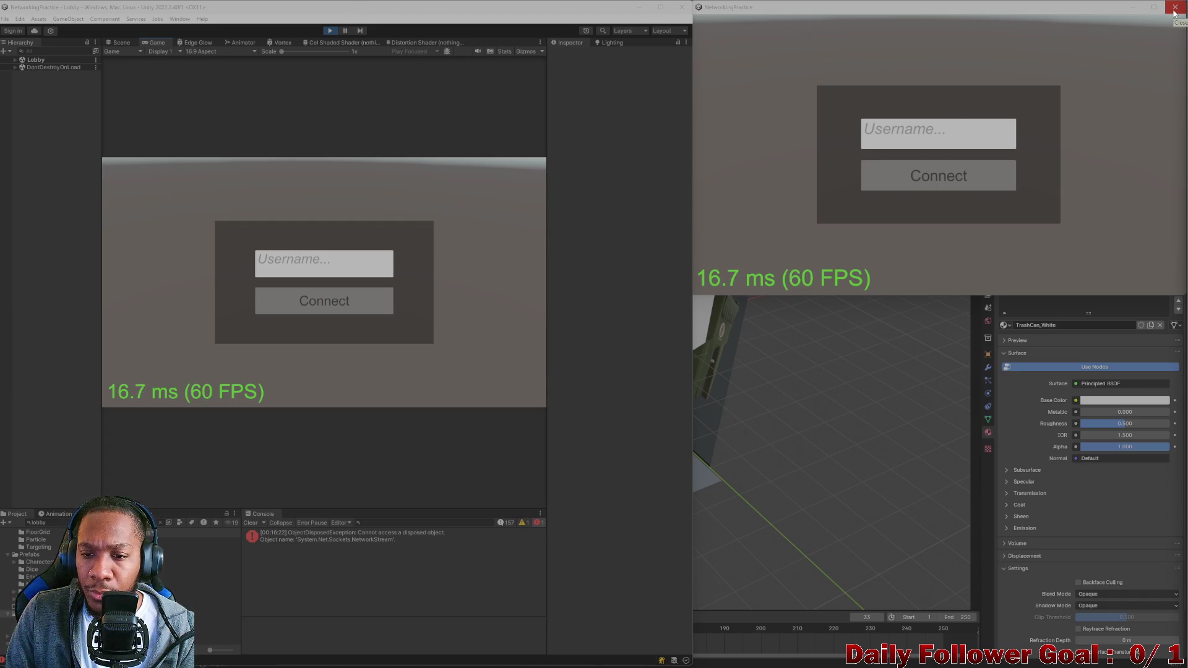
Close the NetworkingPractice game window, stop play mode, and maximize the Unity editor
{"action": "left_click", "coordinate": [1174, 9]}
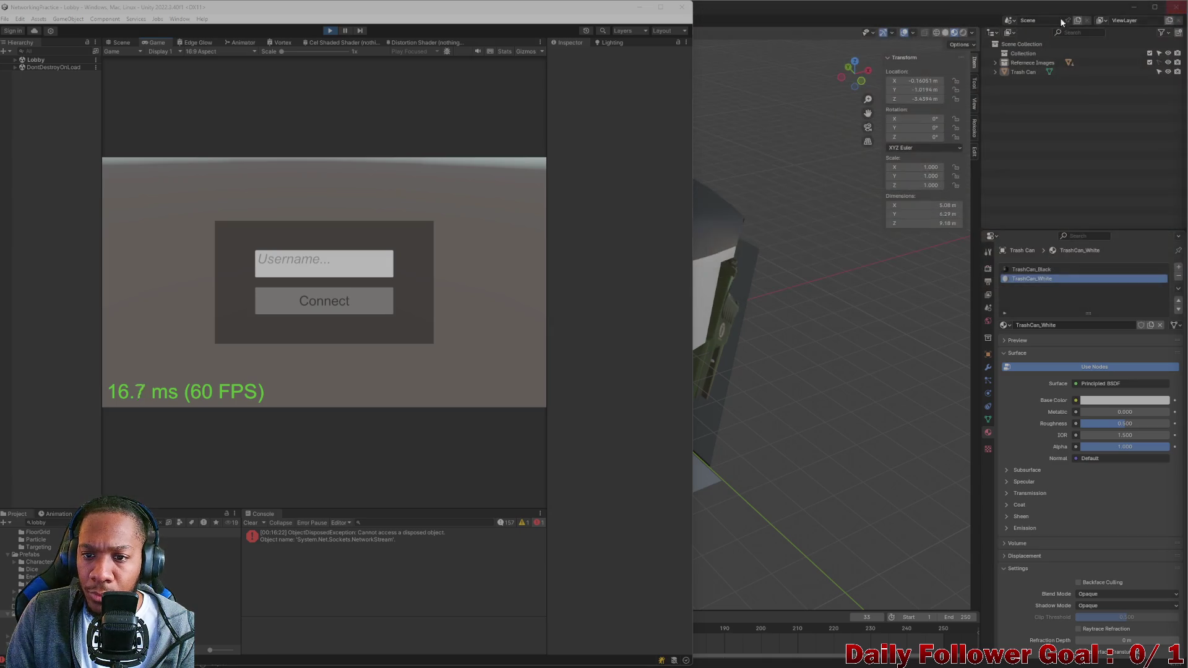
{"action": "left_click", "coordinate": [331, 31]}
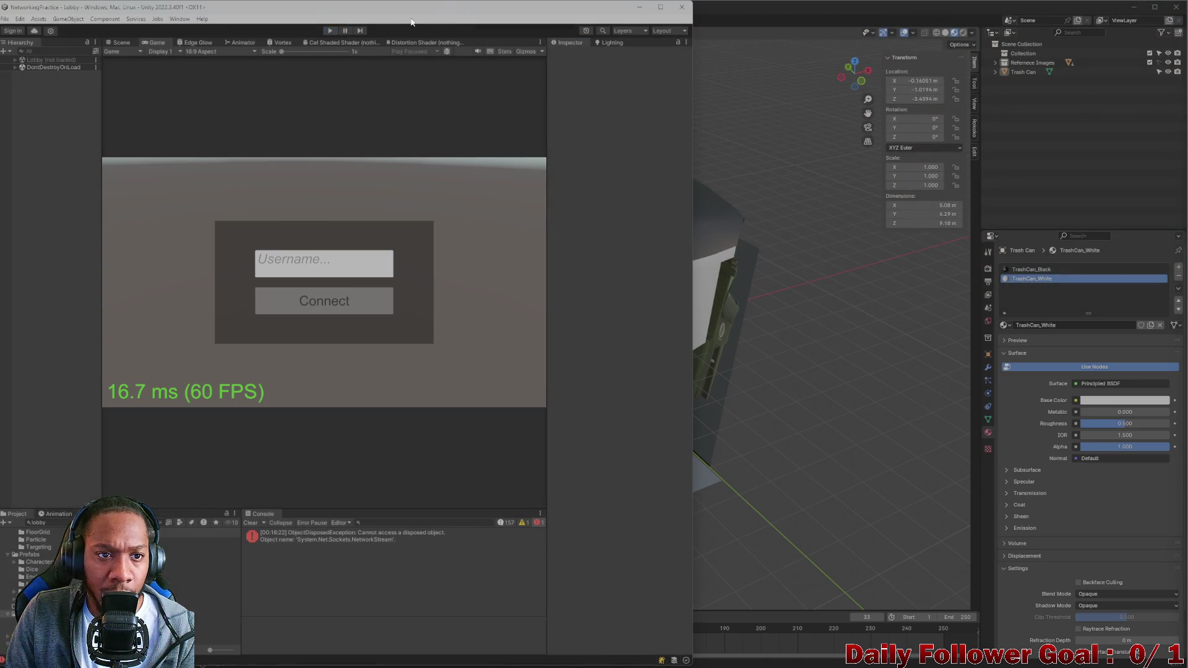
{"action": "left_click_drag", "start_coordinate": [483, 4], "coordinate": [764, 58]}
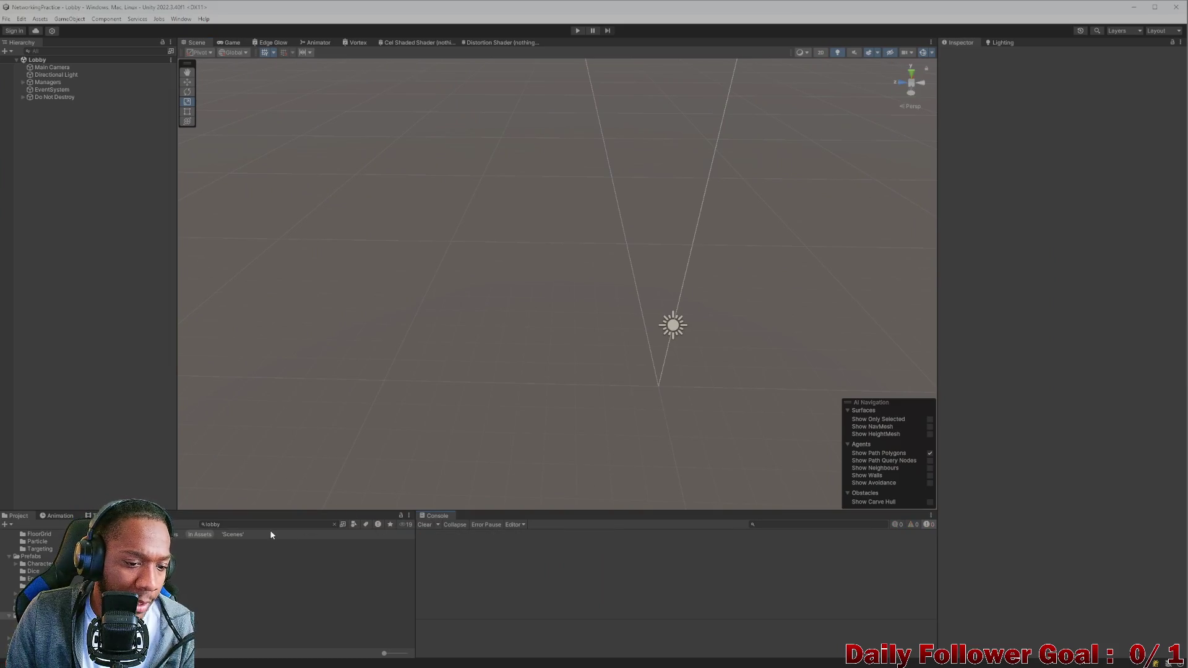
Search 'combat scene', open the CombatScene asset, and zoom around the alley arena
{"action": "type", "text": "comb"}
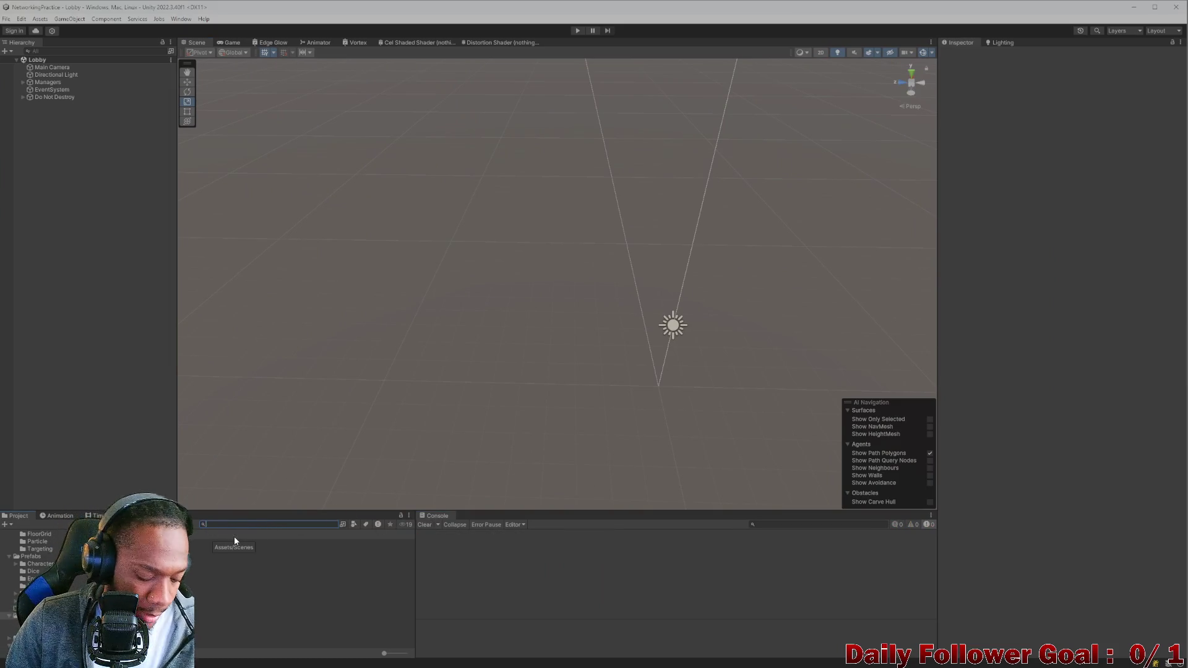
{"action": "type", "text": "at sce"}
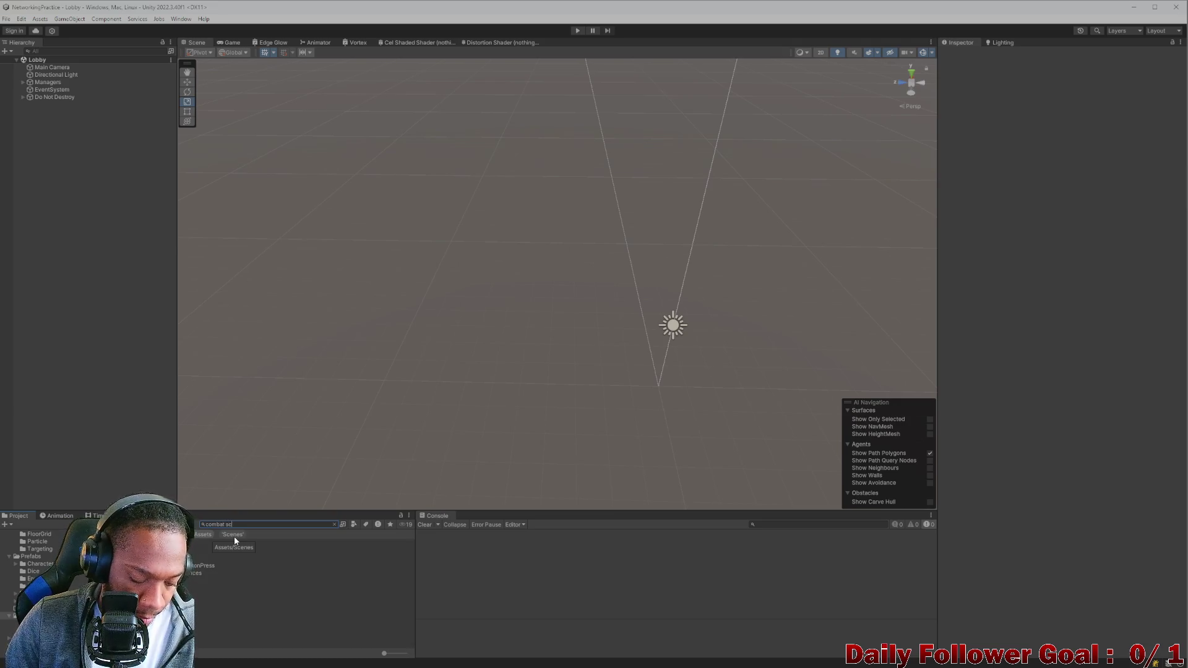
{"action": "type", "text": "ne"}
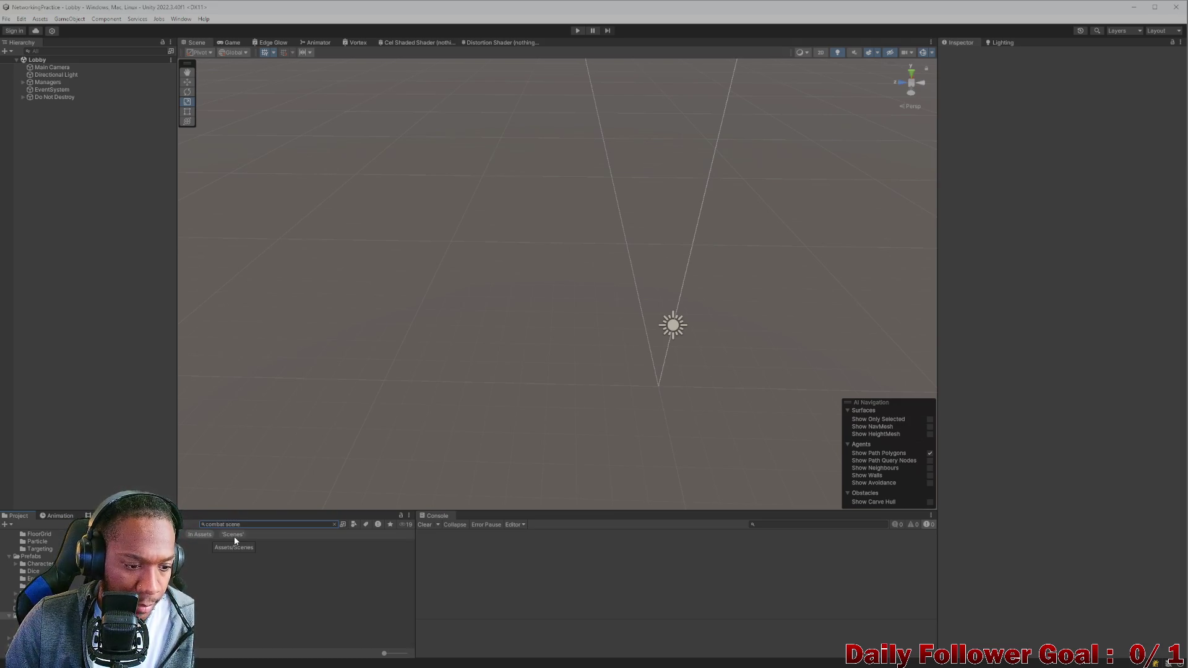
{"action": "left_click", "coordinate": [161, 550]}
{"action": "left_click_drag", "start_coordinate": [595, 340], "coordinate": [594, 257]}
{"action": "scroll", "scroll_direction": "up", "scroll_amount": 3}
{"action": "scroll", "scroll_direction": "down", "scroll_amount": 3}
{"action": "scroll", "scroll_direction": "up", "scroll_amount": 3}
{"action": "left_click_drag", "start_coordinate": [509, 323], "coordinate": [530, 278]}
{"action": "scroll", "scroll_direction": "down", "scroll_amount": 3}
{"action": "scroll", "scroll_direction": "up", "scroll_amount": 3}
{"action": "scroll", "scroll_direction": "down", "scroll_amount": 3}
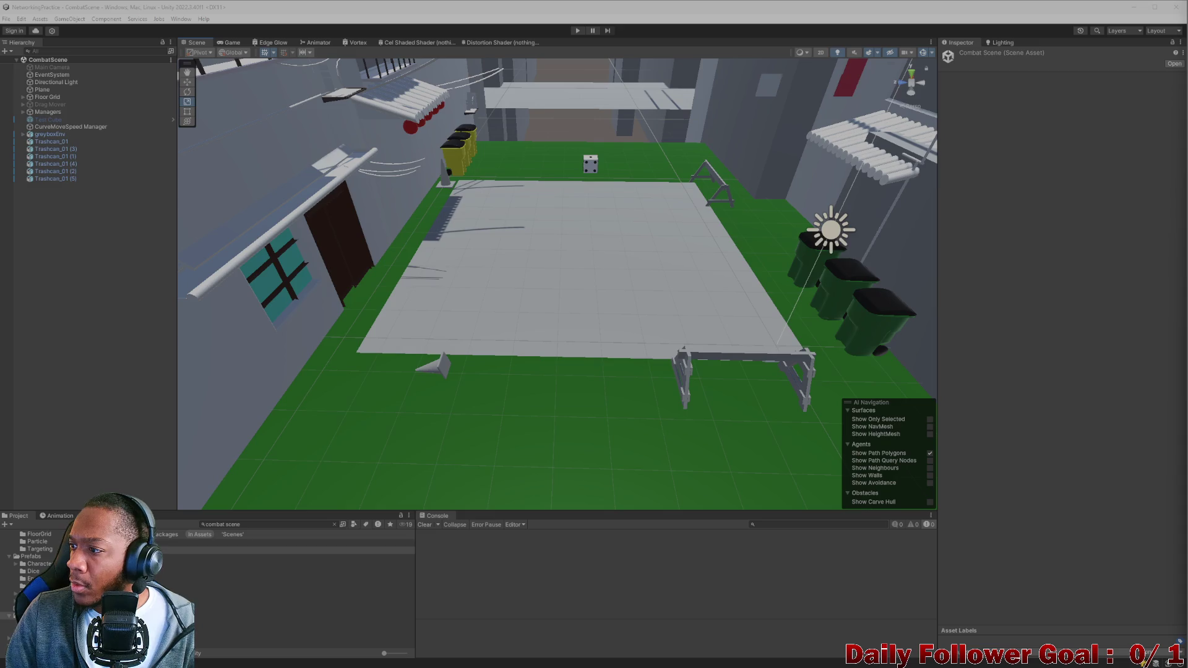
{"action": "scroll", "scroll_direction": "down", "scroll_amount": 3}
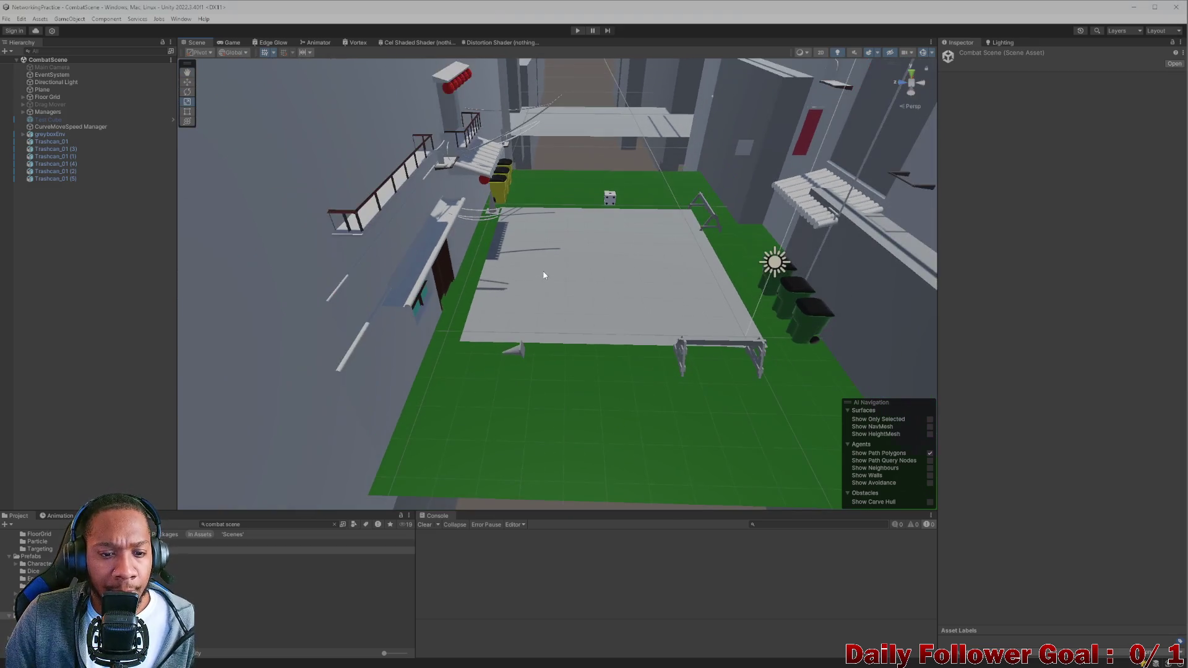
{"action": "left_click_drag", "start_coordinate": [563, 287], "coordinate": [533, 230]}
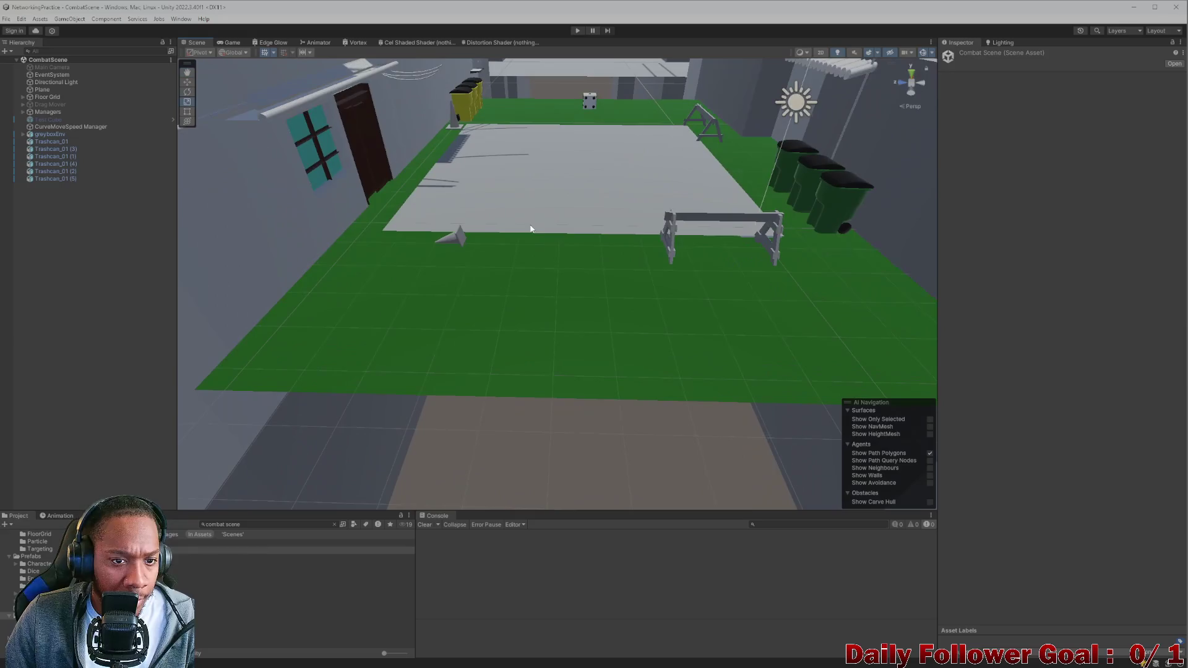
{"action": "scroll", "scroll_direction": "up", "scroll_amount": 3}
{"action": "scroll", "scroll_direction": "down", "scroll_amount": 3}
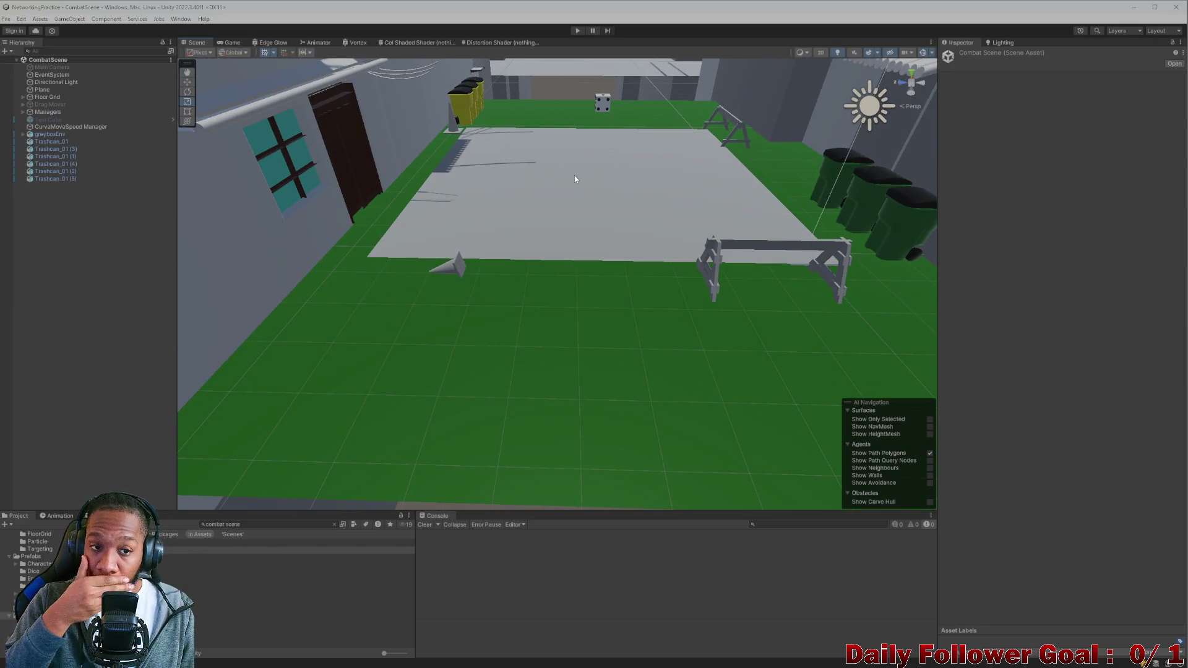
{"action": "left_click_drag", "start_coordinate": [575, 179], "coordinate": [642, 297]}
{"action": "scroll", "scroll_direction": "up", "scroll_amount": 3}
{"action": "scroll", "scroll_direction": "down", "scroll_amount": 3}
{"action": "left_click_drag", "start_coordinate": [511, 247], "coordinate": [572, 331]}
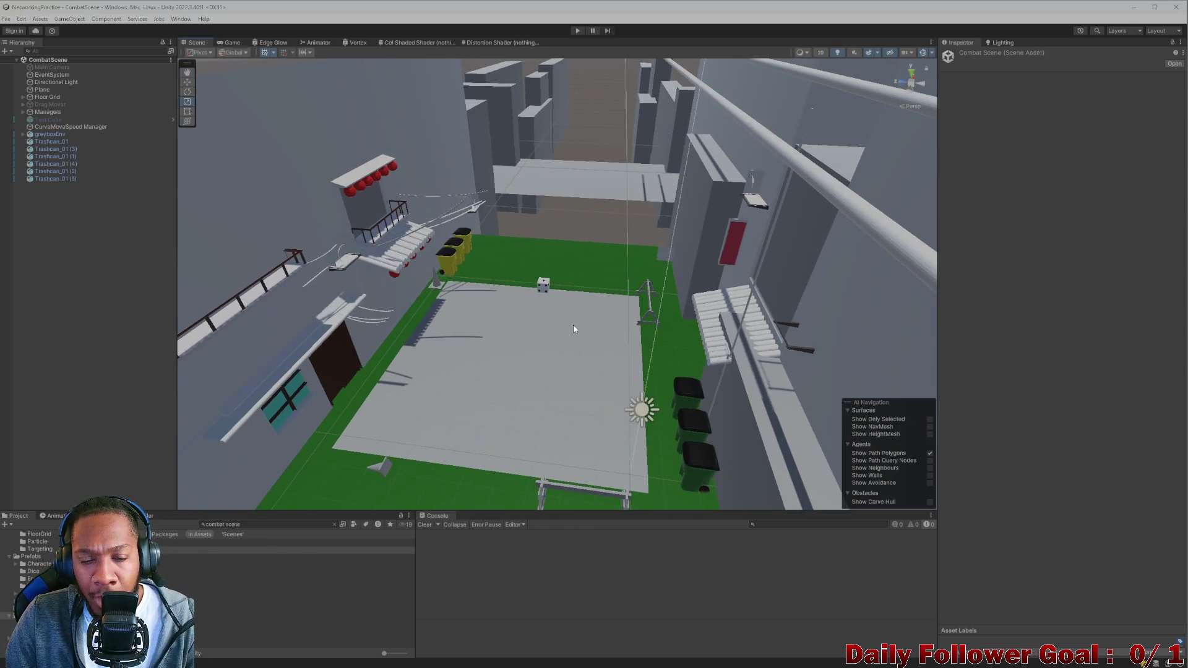
{"action": "left_click_drag", "start_coordinate": [553, 306], "coordinate": [549, 221]}
{"action": "left_click_drag", "start_coordinate": [548, 221], "coordinate": [492, 297]}
{"action": "left_click_drag", "start_coordinate": [492, 298], "coordinate": [491, 313]}
{"action": "left_click_drag", "start_coordinate": [491, 313], "coordinate": [566, 302]}
{"action": "left_click_drag", "start_coordinate": [472, 288], "coordinate": [647, 351]}
{"action": "left_click_drag", "start_coordinate": [647, 351], "coordinate": [689, 361]}
{"action": "left_click_drag", "start_coordinate": [689, 361], "coordinate": [1163, 26]}
{"action": "left_click_drag", "start_coordinate": [717, 397], "coordinate": [453, 220]}
{"action": "left_click", "coordinate": [532, 258]}
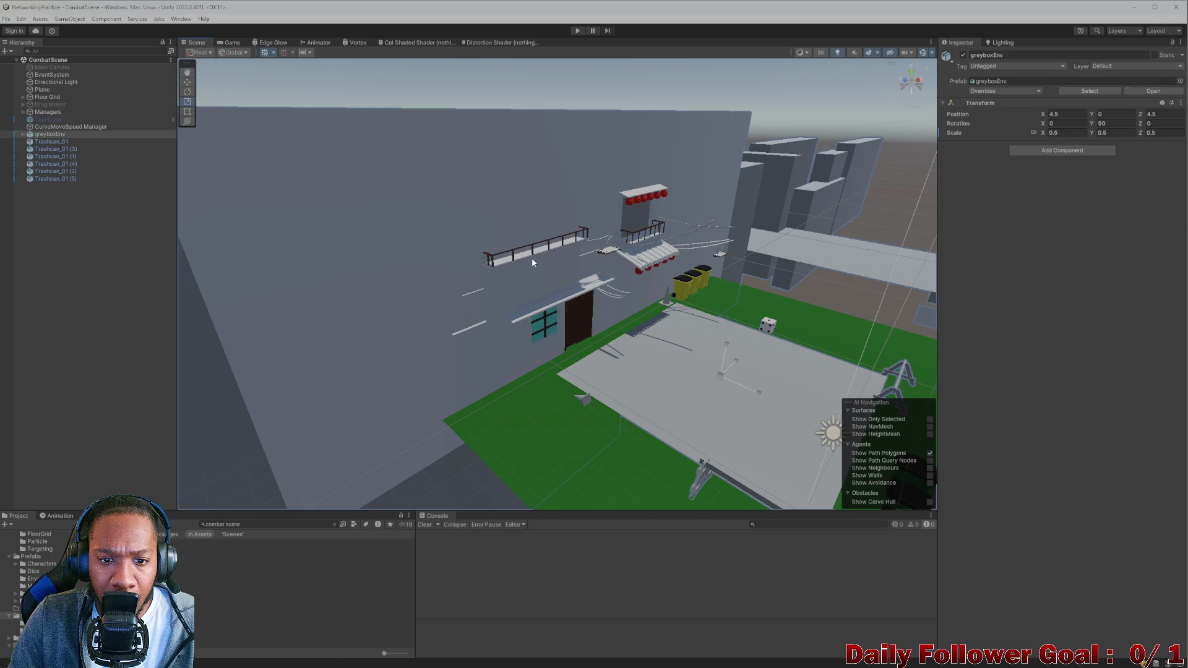
{"action": "key", "text": "f"}
{"action": "left_click_drag", "start_coordinate": [514, 168], "coordinate": [449, 226]}
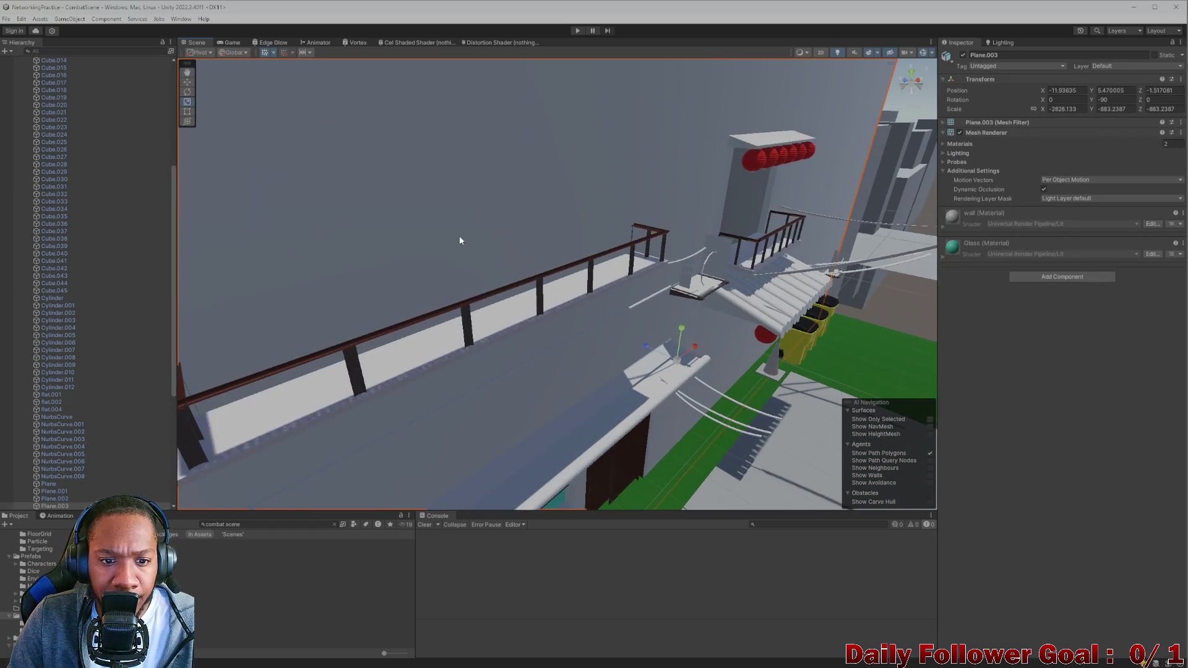
{"action": "left_click", "coordinate": [463, 316]}
{"action": "key", "text": "f"}
{"action": "scroll", "scroll_direction": "up", "scroll_amount": 3}
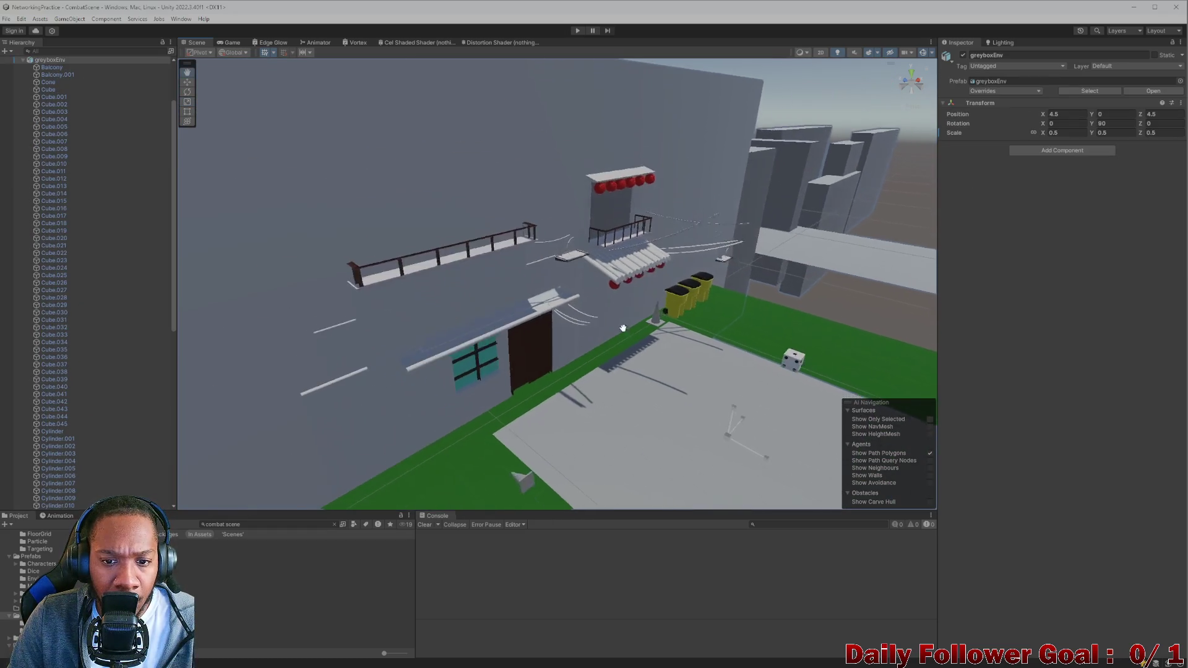
{"action": "left_click_drag", "start_coordinate": [613, 313], "coordinate": [432, 380]}
{"action": "left_click", "coordinate": [431, 380]}
{"action": "scroll", "scroll_direction": "up", "scroll_amount": 3}
{"action": "left_click_drag", "start_coordinate": [509, 365], "coordinate": [422, 363]}
{"action": "scroll", "scroll_direction": "down", "scroll_amount": 3}
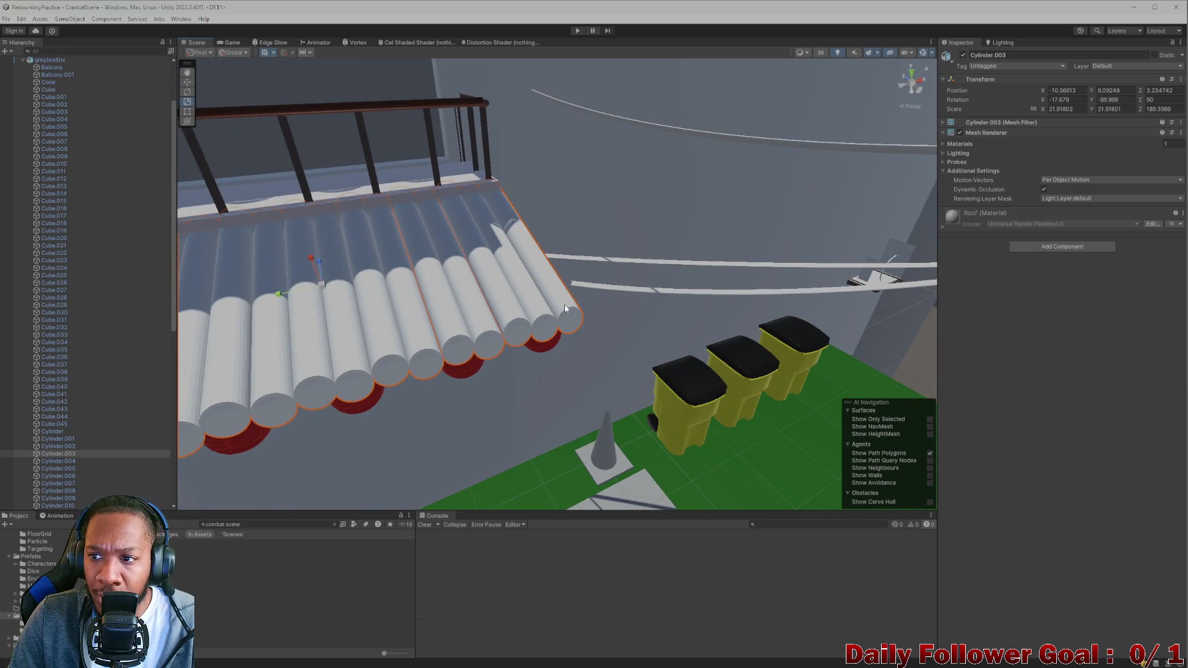
{"action": "scroll", "scroll_direction": "up", "scroll_amount": 3}
{"action": "left_click_drag", "start_coordinate": [488, 314], "coordinate": [450, 384]}
{"action": "scroll", "scroll_direction": "up", "scroll_amount": 3}
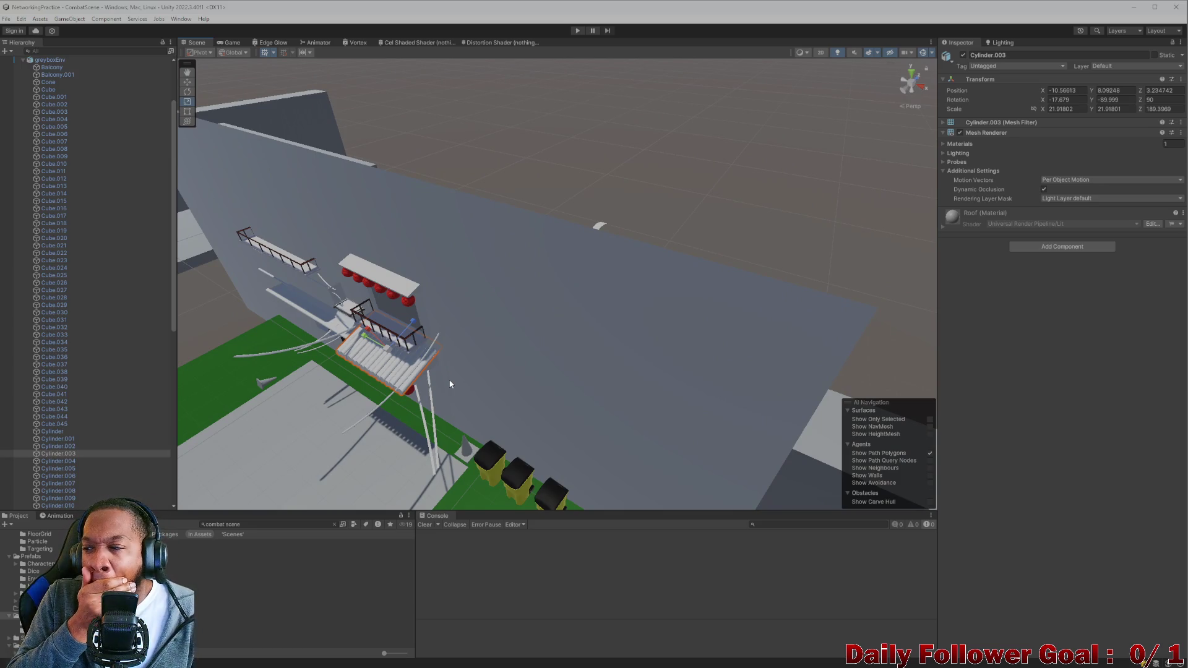
{"action": "left_click_drag", "start_coordinate": [474, 368], "coordinate": [623, 350]}
{"action": "left_click_drag", "start_coordinate": [623, 350], "coordinate": [592, 346]}
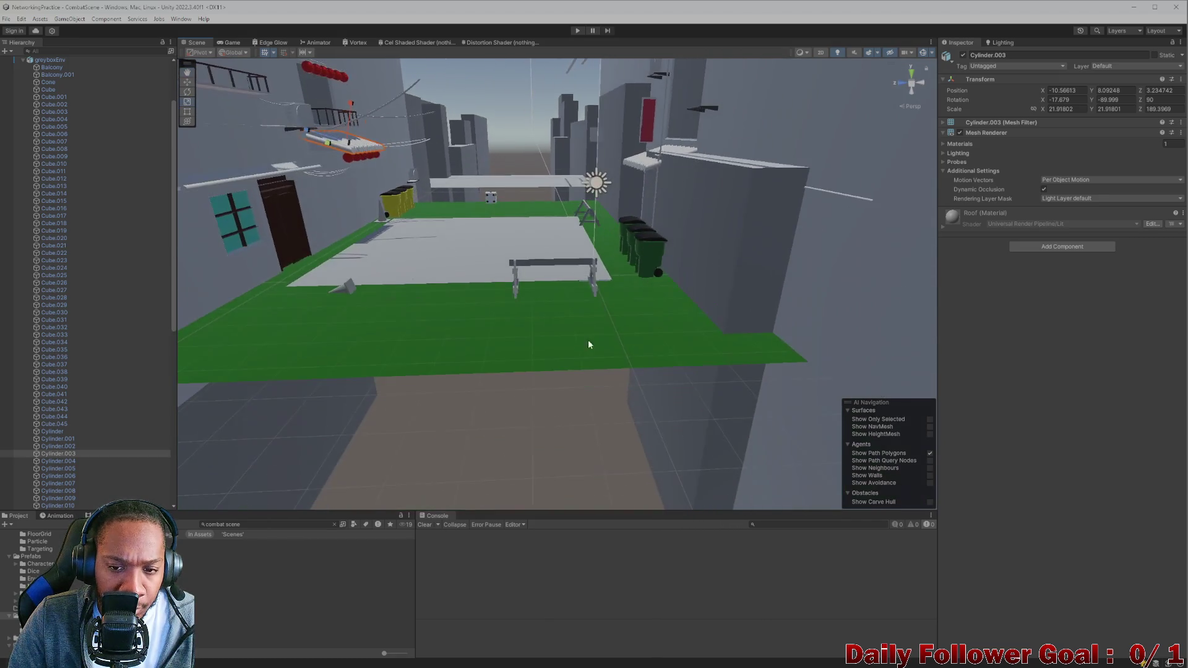
{"action": "scroll", "scroll_direction": "up", "scroll_amount": 3}
{"action": "left_click_drag", "start_coordinate": [503, 291], "coordinate": [585, 328]}
Orbit, pan and fly the Scene view over the arena floor toward the courtyard walls
{"action": "left_click_drag", "start_coordinate": [578, 335], "coordinate": [557, 350]}
{"action": "left_click_drag", "start_coordinate": [557, 351], "coordinate": [525, 338]}
{"action": "left_click_drag", "start_coordinate": [525, 338], "coordinate": [520, 333]}
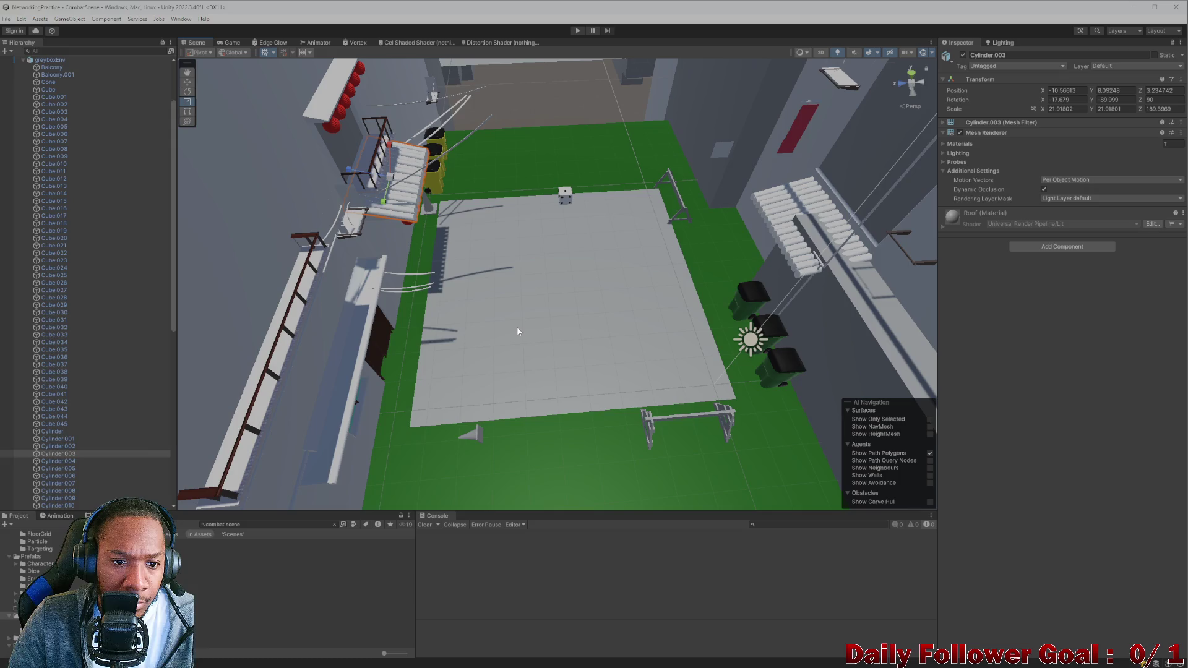
{"action": "left_click_drag", "start_coordinate": [516, 324], "coordinate": [531, 325]}
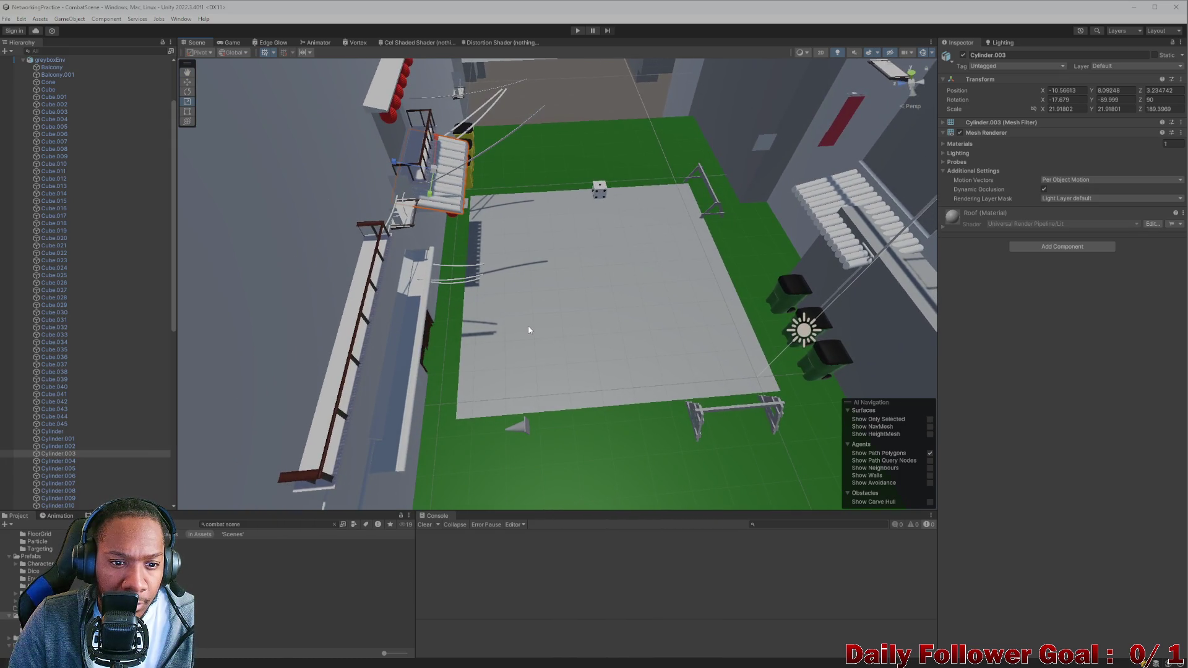
{"action": "left_click_drag", "start_coordinate": [525, 320], "coordinate": [513, 305]}
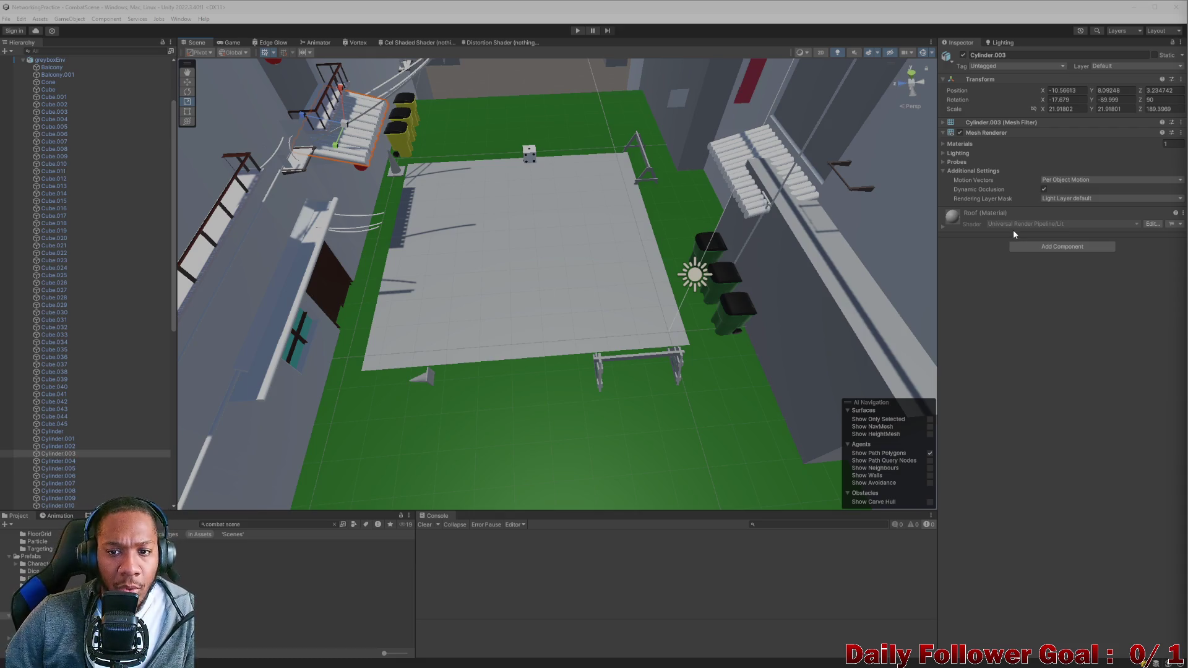
{"action": "left_click_drag", "start_coordinate": [596, 271], "coordinate": [522, 325]}
{"action": "left_click_drag", "start_coordinate": [488, 164], "coordinate": [383, 287]}
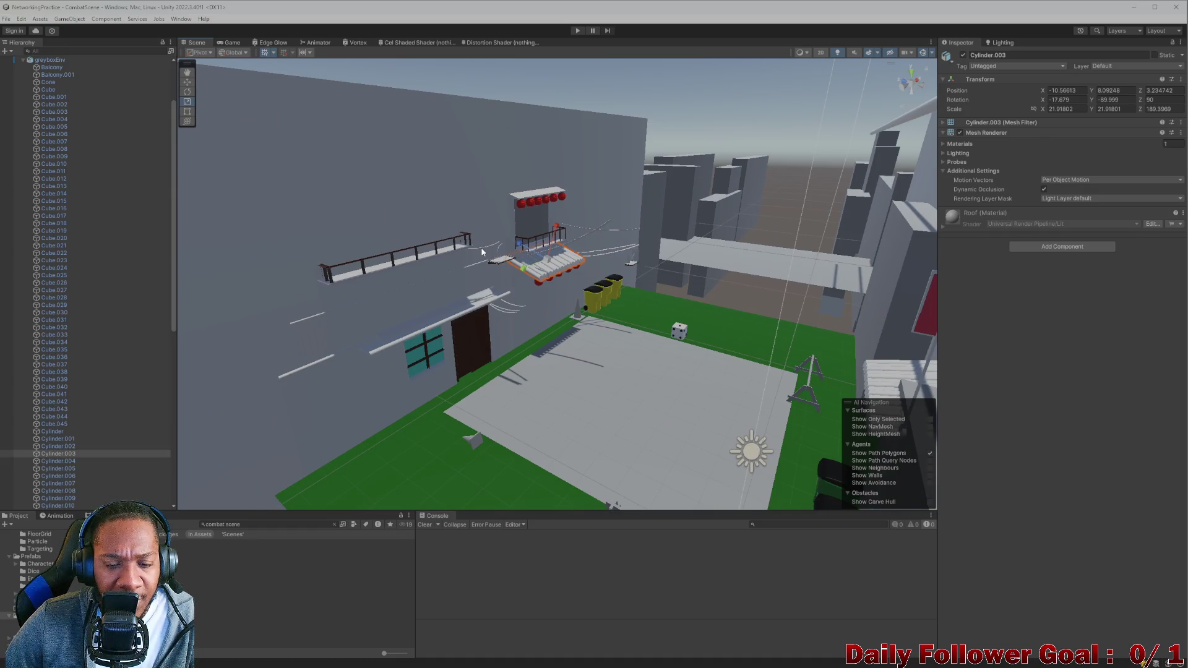
Frame Cylinder.003, select greyboxEnv, and minimize Unity to return to Blender
{"action": "key", "text": "f"}
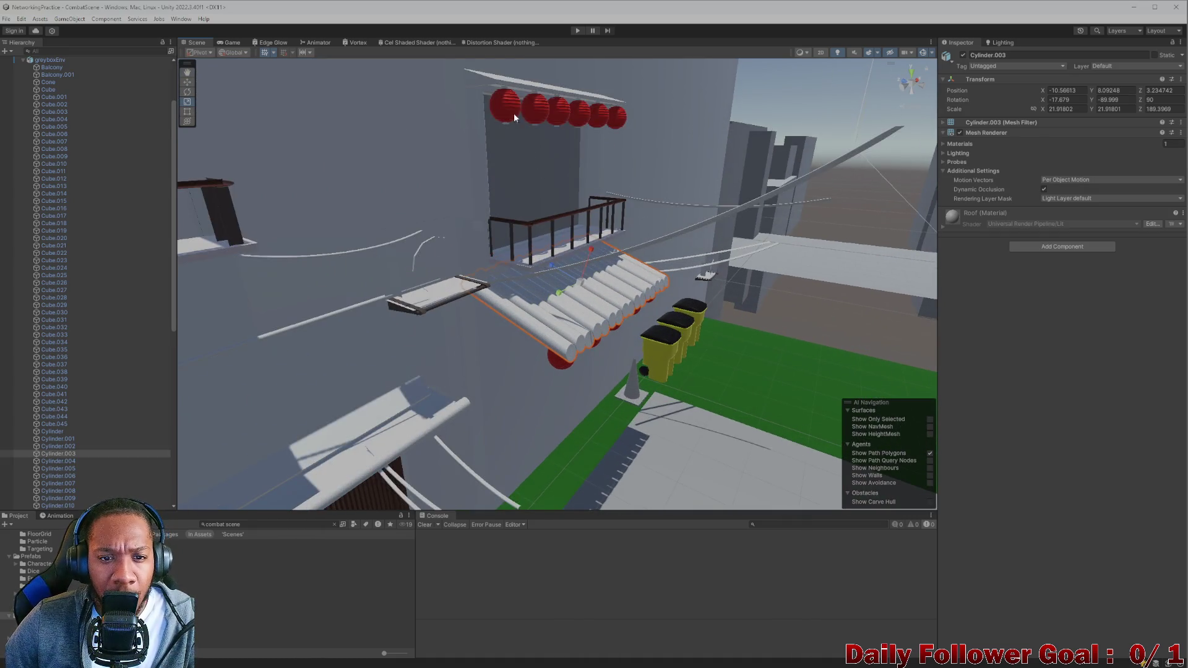
{"action": "left_click", "coordinate": [515, 116]}
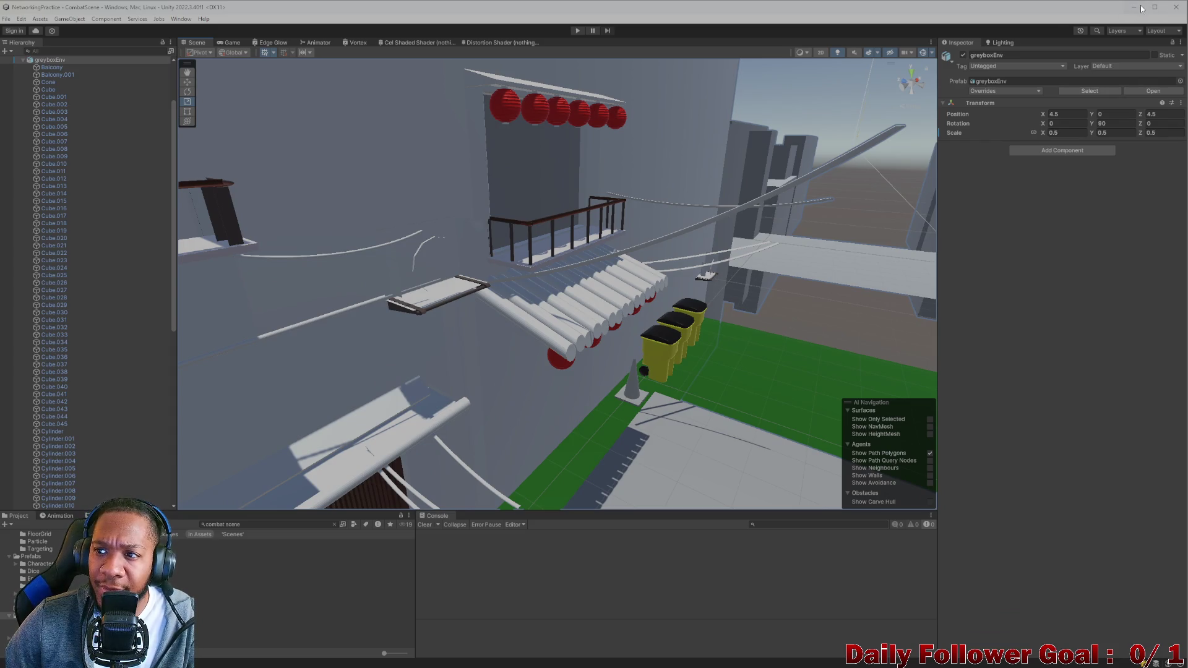
{"action": "left_click", "coordinate": [1142, 8]}
{"action": "scroll", "scroll_direction": "down", "scroll_amount": 3}
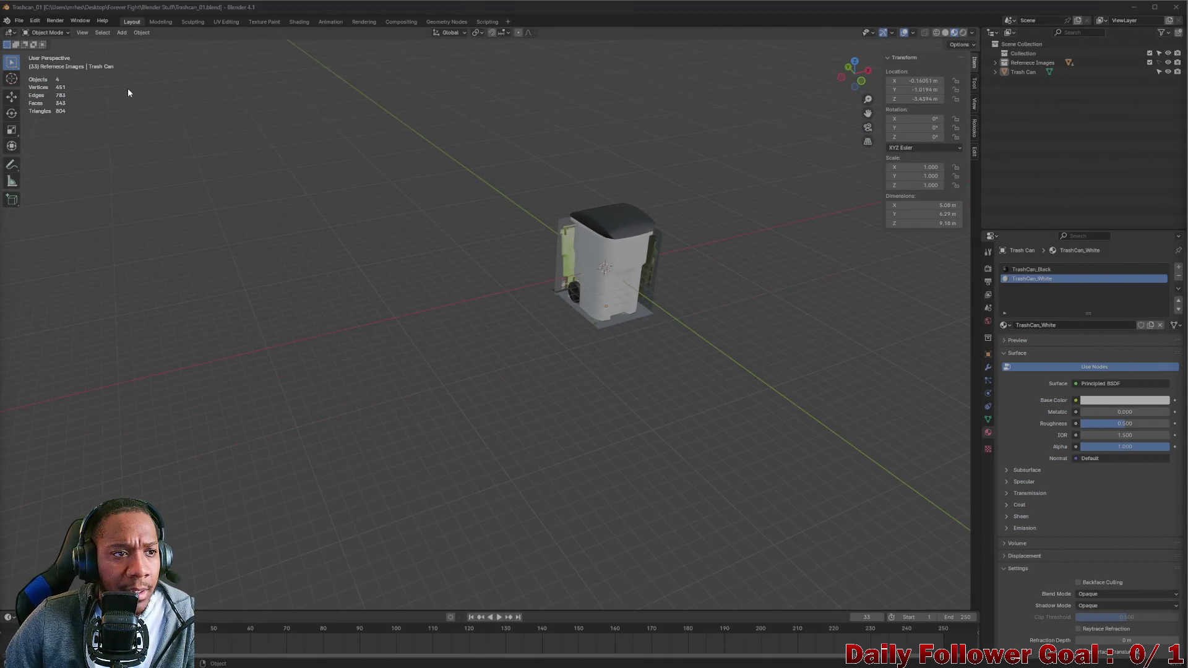
Open Env.blend from the Blender Stuff folder and orbit to a low view between buildings
{"action": "left_click", "coordinate": [19, 20]}
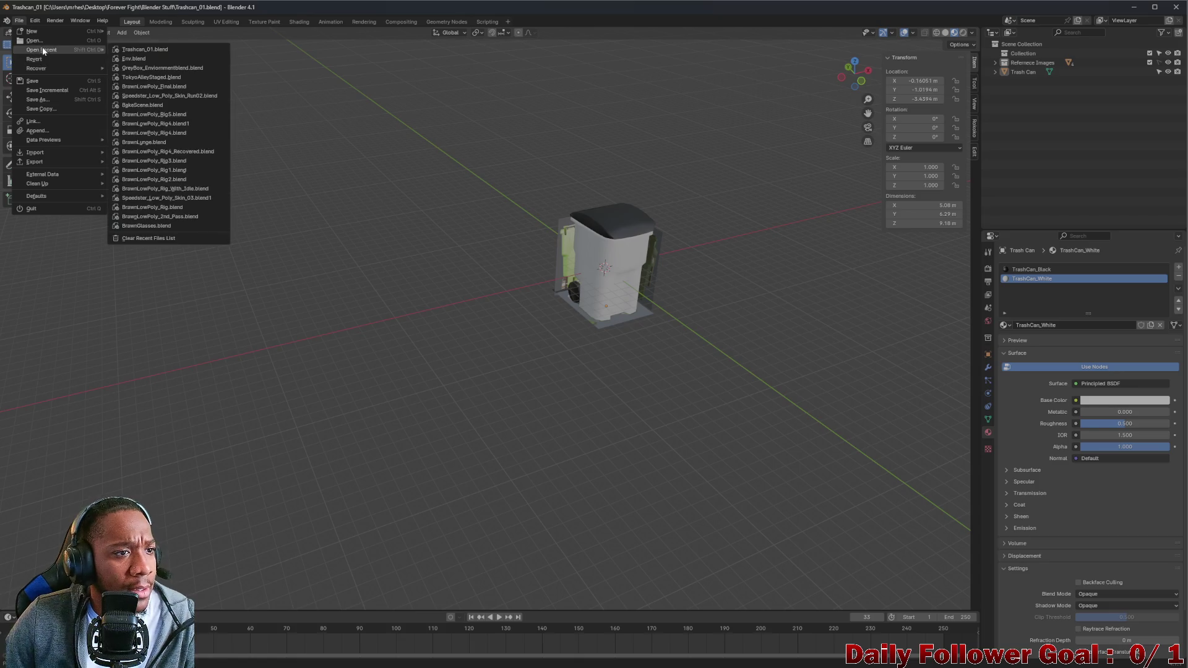
{"action": "left_click", "coordinate": [42, 41]}
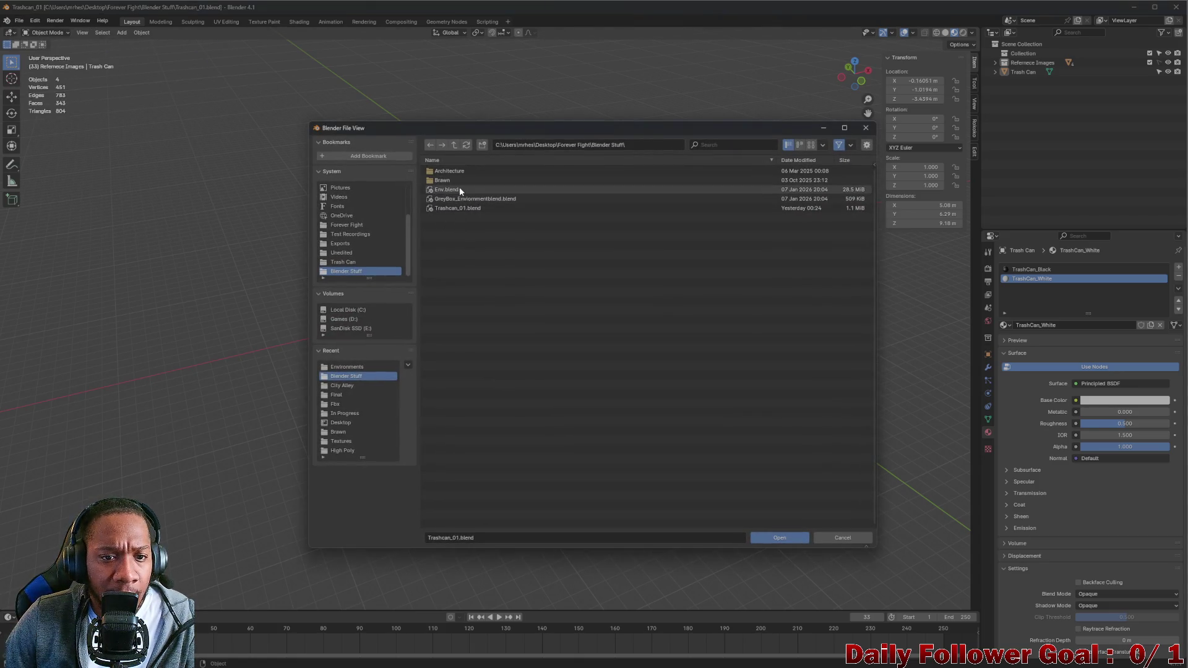
{"action": "left_click", "coordinate": [459, 188]}
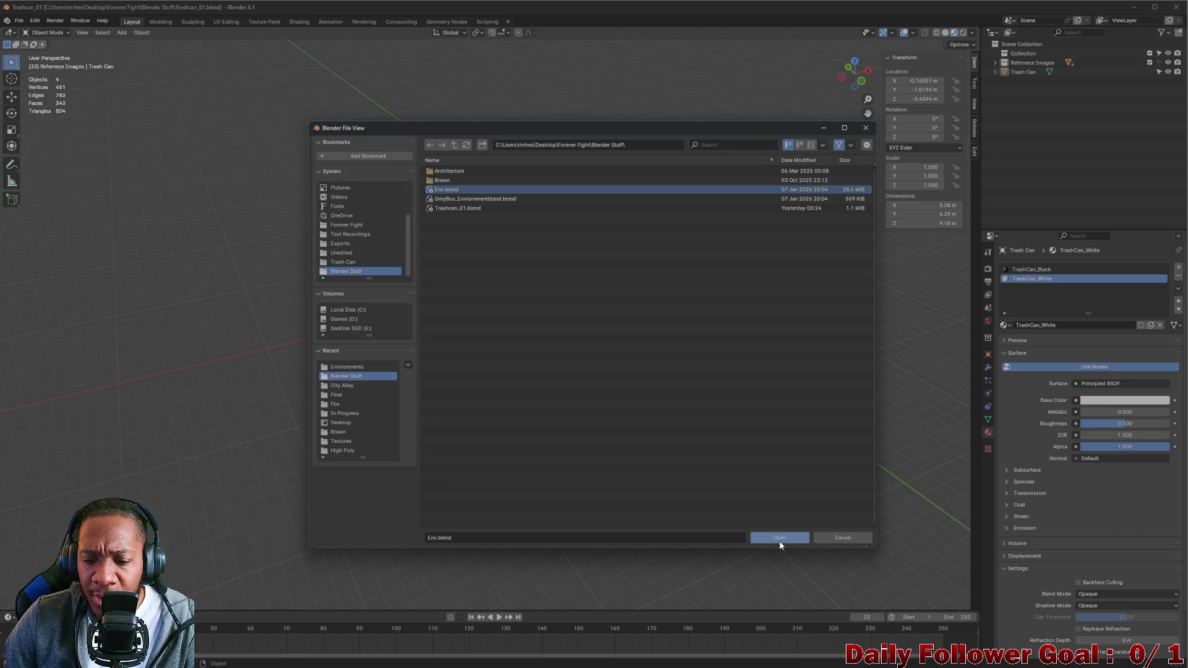
{"action": "left_click", "coordinate": [776, 538]}
{"action": "scroll", "scroll_direction": "down", "scroll_amount": 3}
{"action": "left_click_drag", "start_coordinate": [494, 265], "coordinate": [284, 177]}
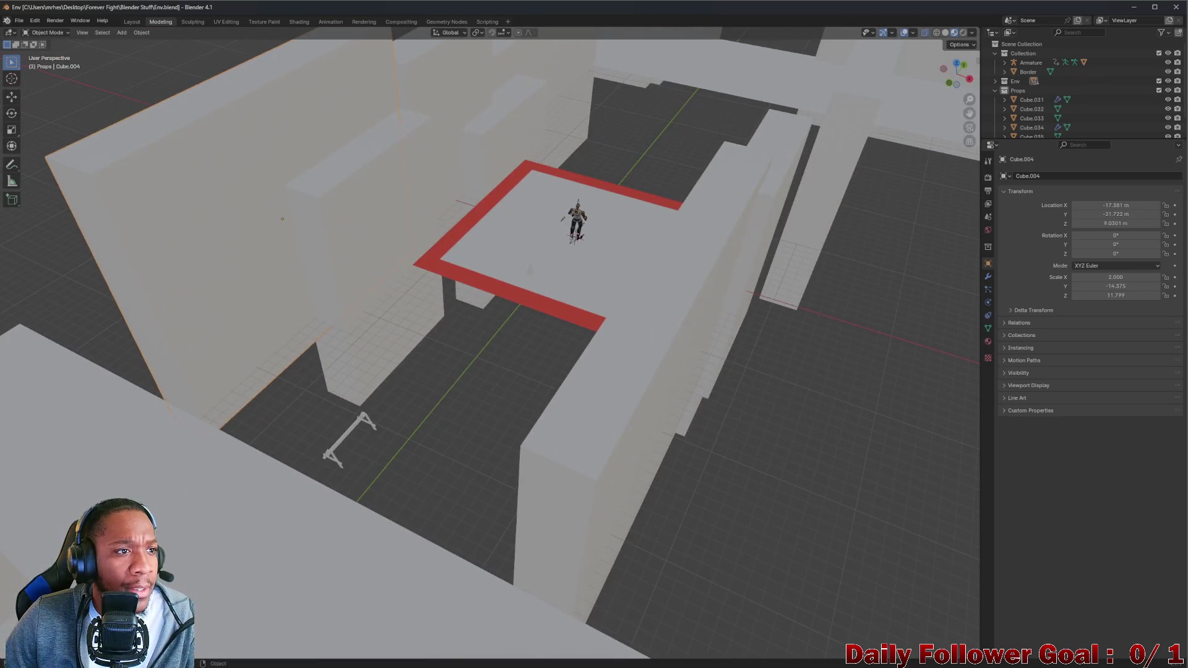
{"action": "left_click", "coordinate": [19, 21]}
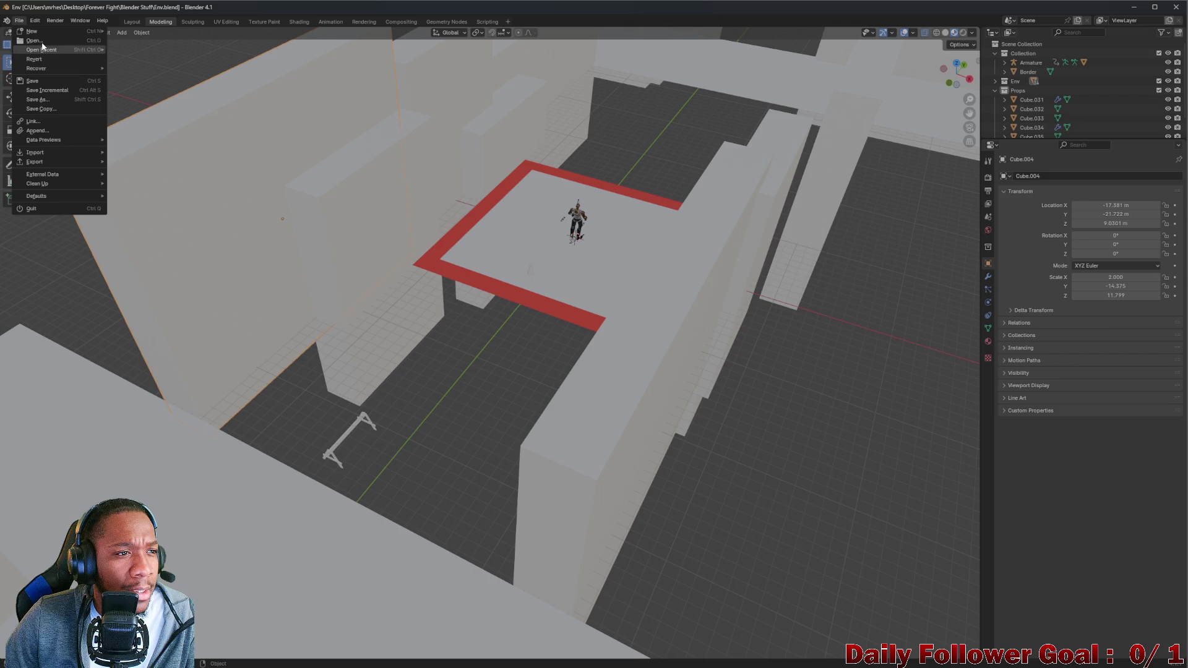
Start a new General scene from the File > New menu
{"action": "key", "text": "Escape"}
{"action": "left_click", "coordinate": [20, 21]}
{"action": "mouse_move", "coordinate": [32, 30]}
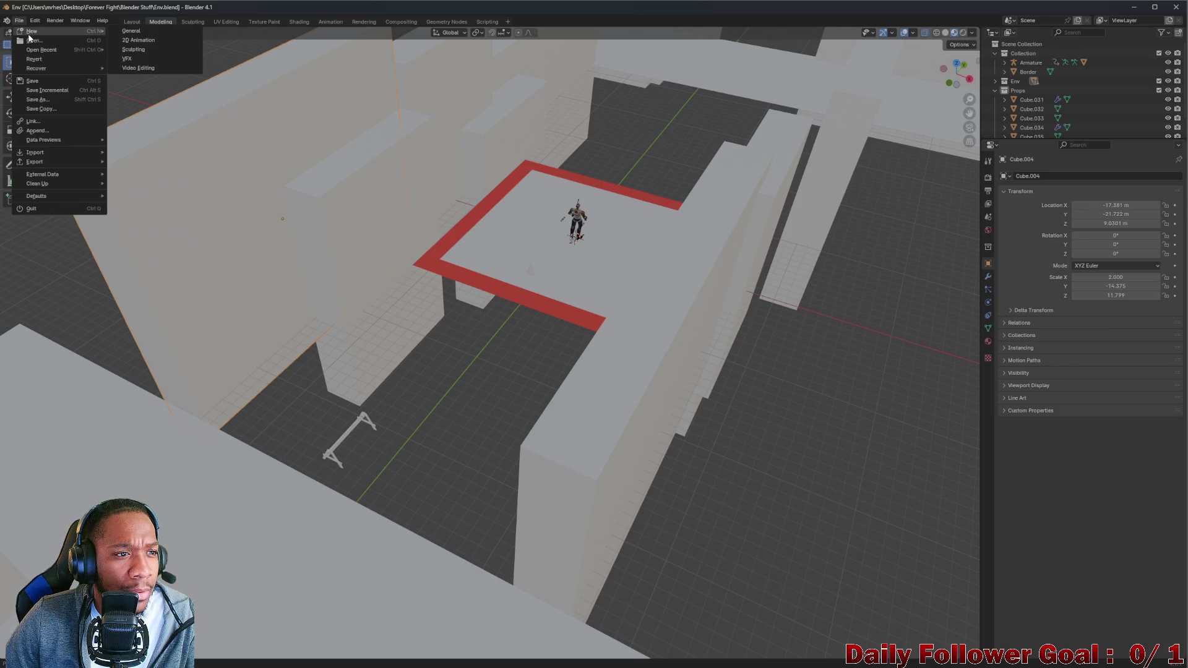
{"action": "left_click", "coordinate": [139, 32]}
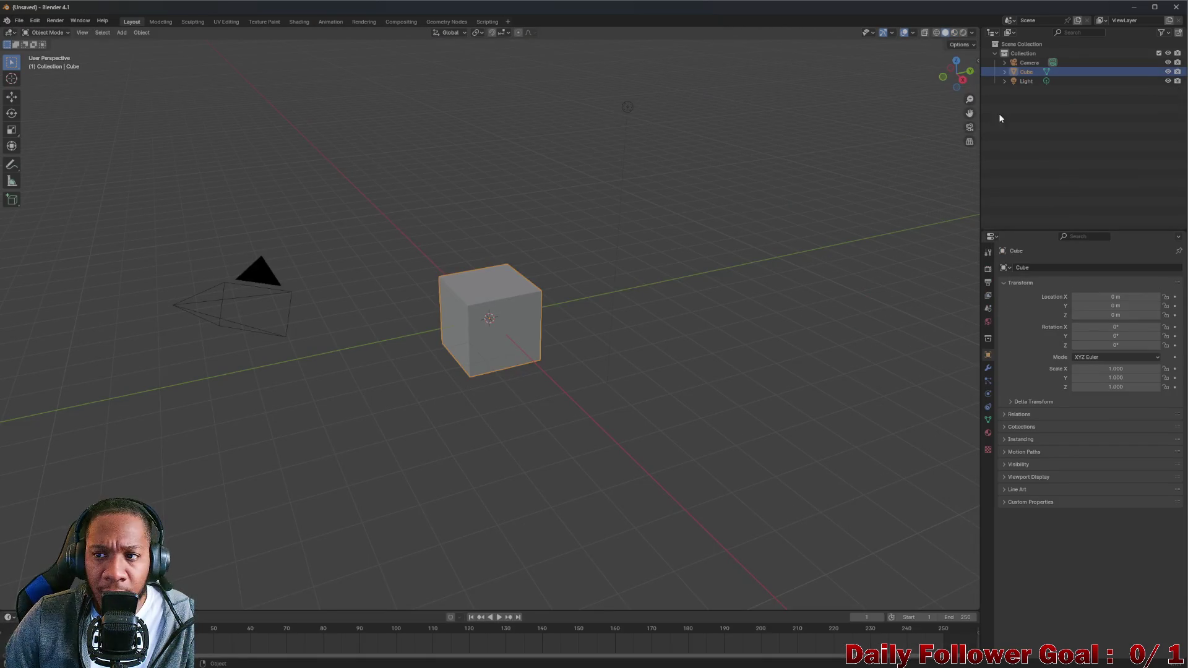
Delete the default Camera, Cube and Light from the new scene
{"action": "left_click", "coordinate": [1033, 63]}
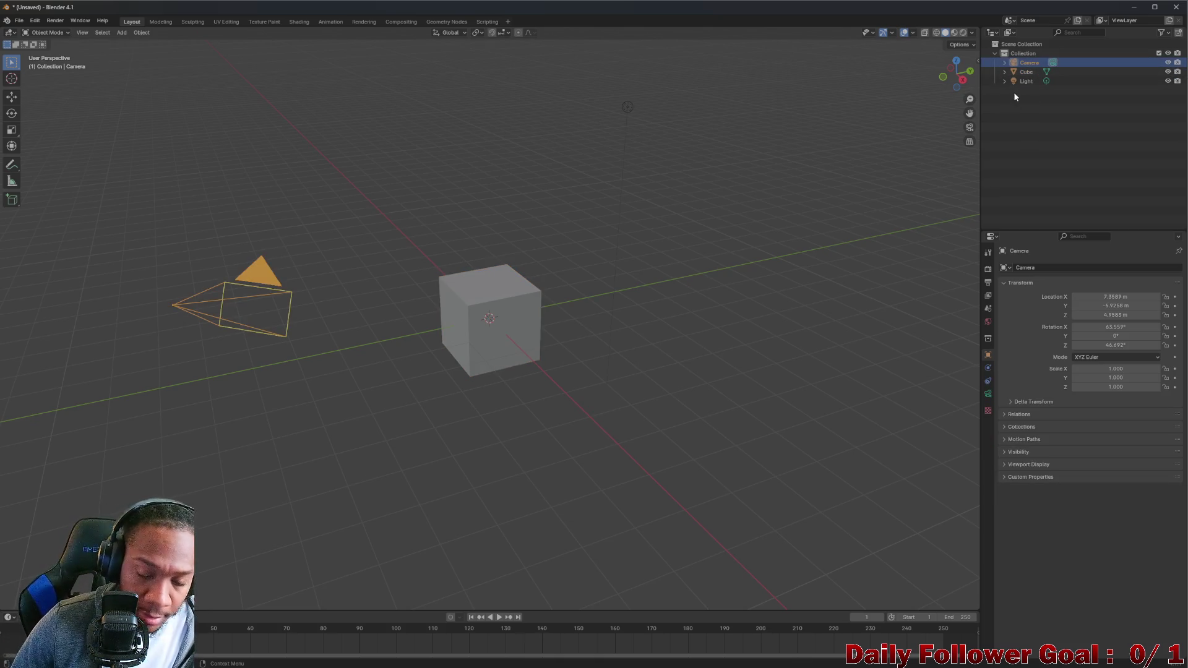
{"action": "left_click", "coordinate": [1026, 81]}
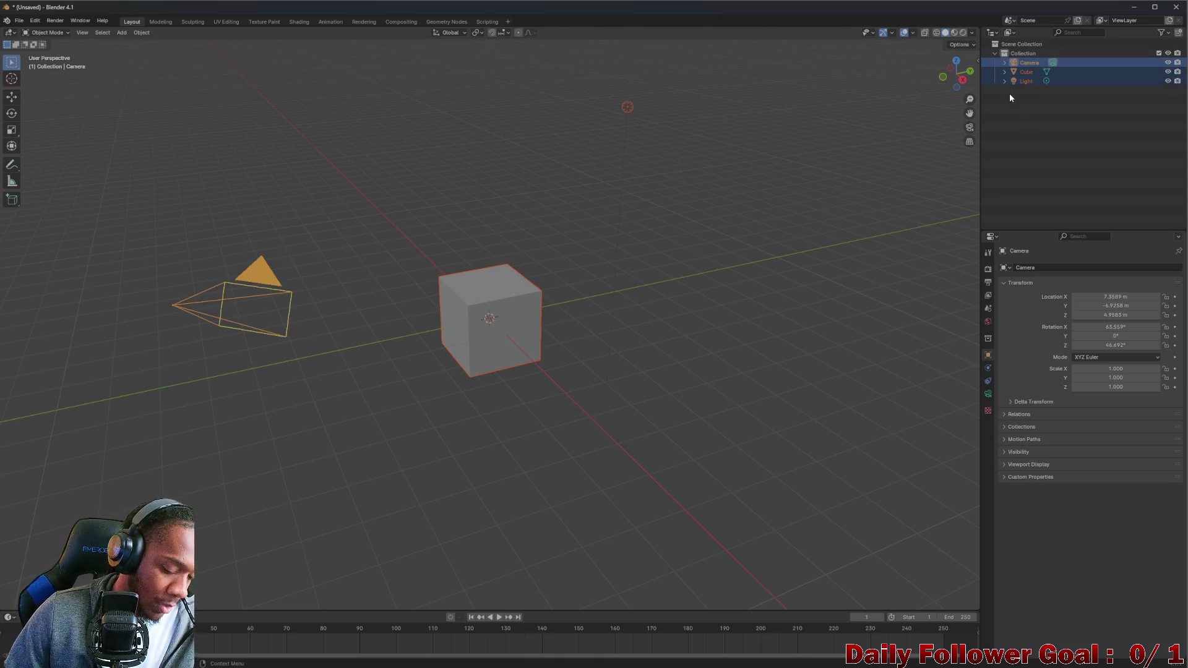
{"action": "key", "text": "Delete"}
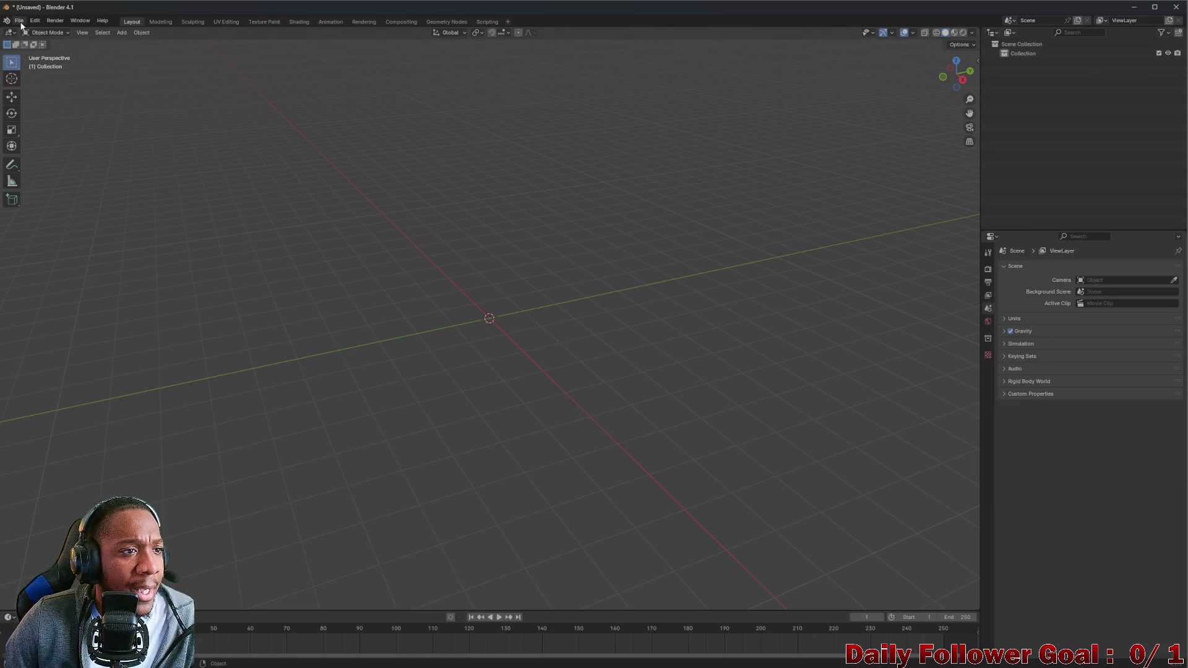
Import greyboxEnv.fbx from Desktop\Forever Fight\Exports\Environments\City Alley as FBX
{"action": "left_click", "coordinate": [19, 21]}
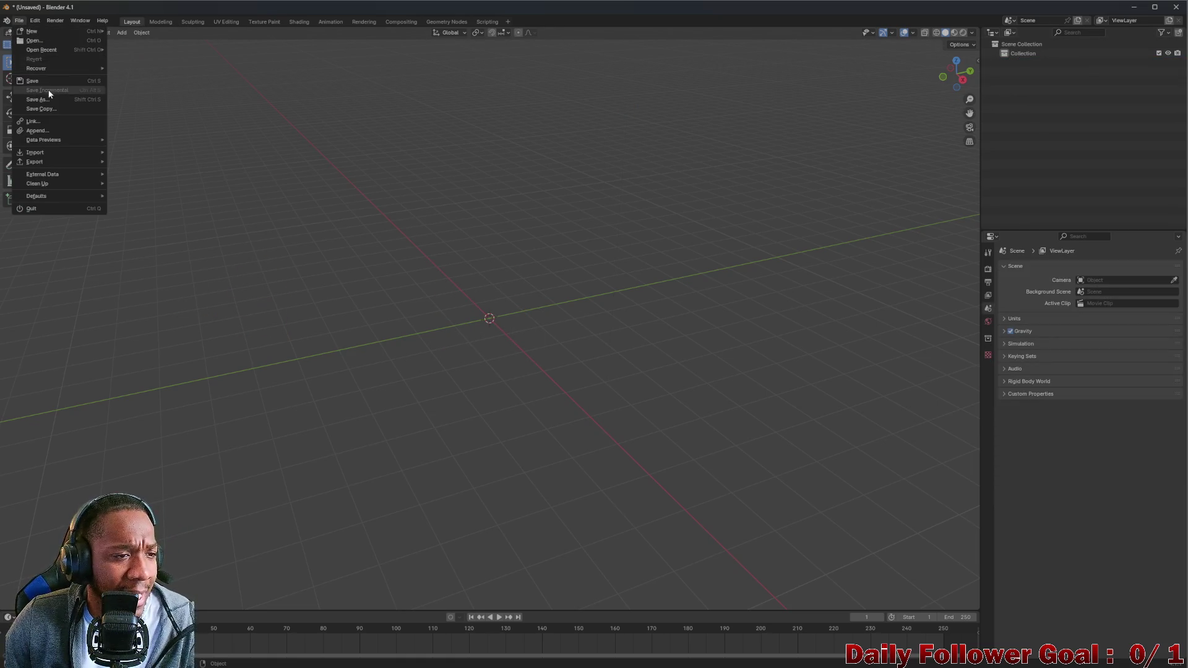
{"action": "mouse_move", "coordinate": [40, 52]}
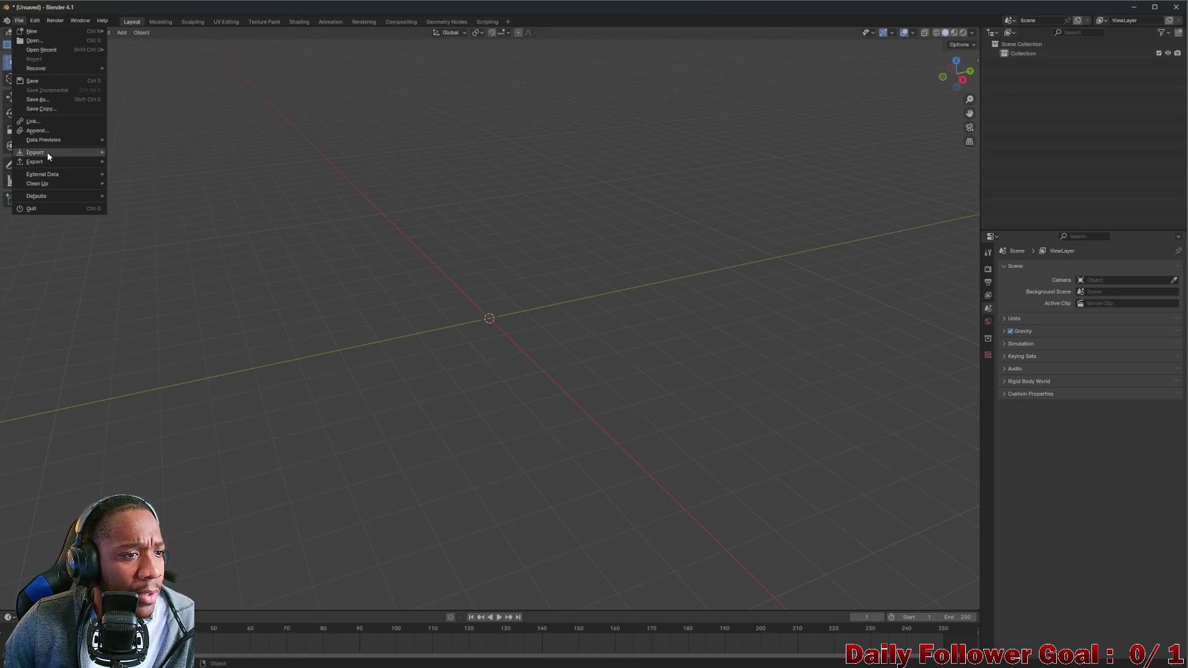
{"action": "mouse_move", "coordinate": [66, 152]}
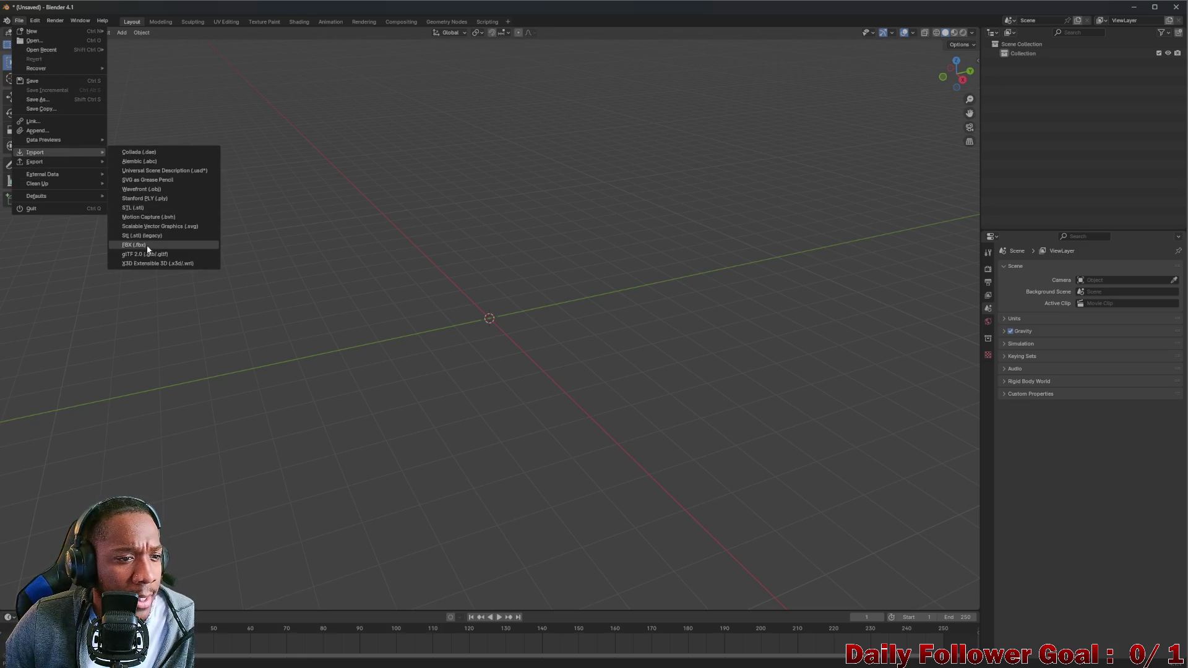
{"action": "left_click", "coordinate": [142, 245]}
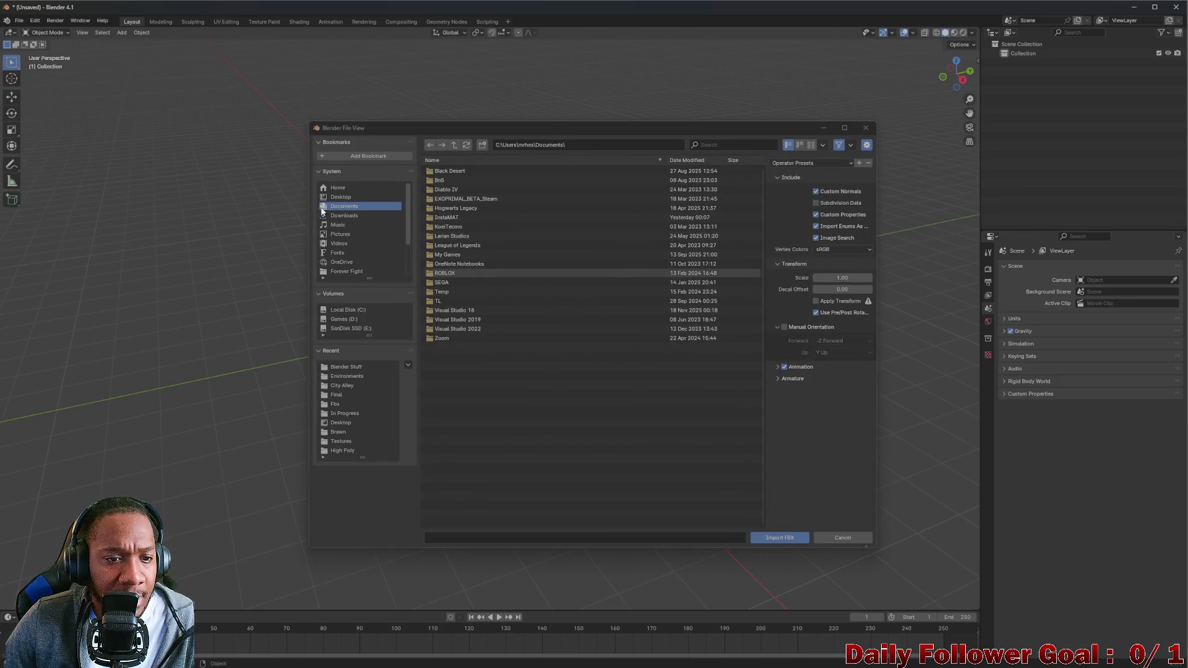
{"action": "left_click", "coordinate": [350, 197]}
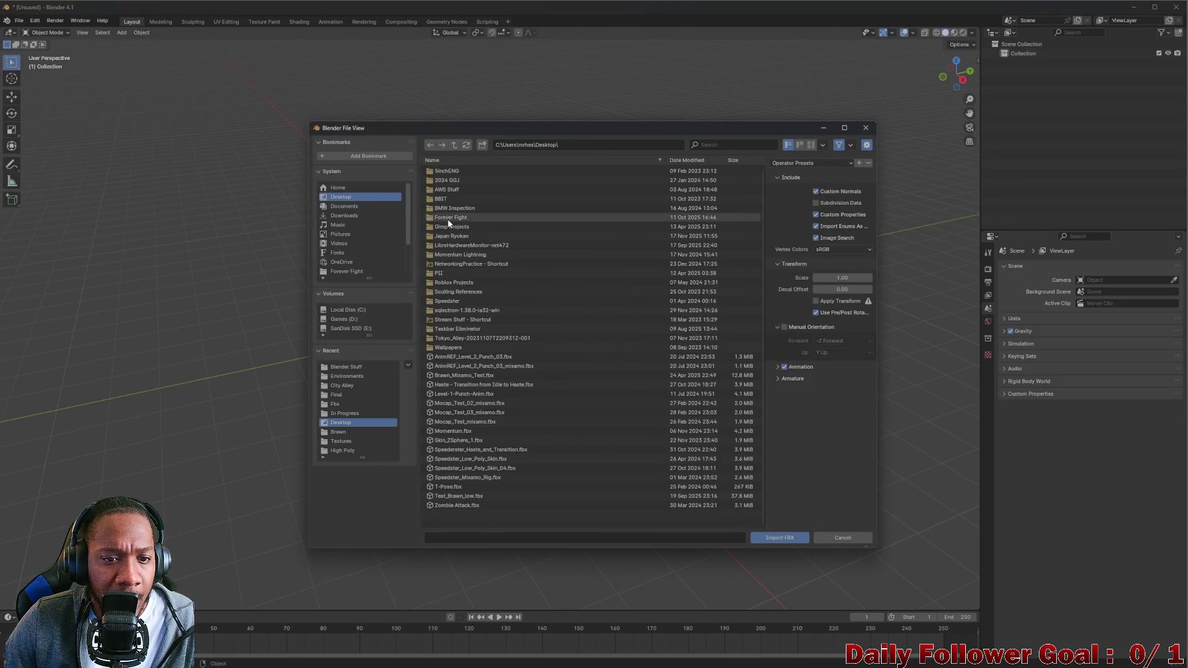
{"action": "left_click", "coordinate": [449, 218]}
{"action": "left_click", "coordinate": [448, 197]}
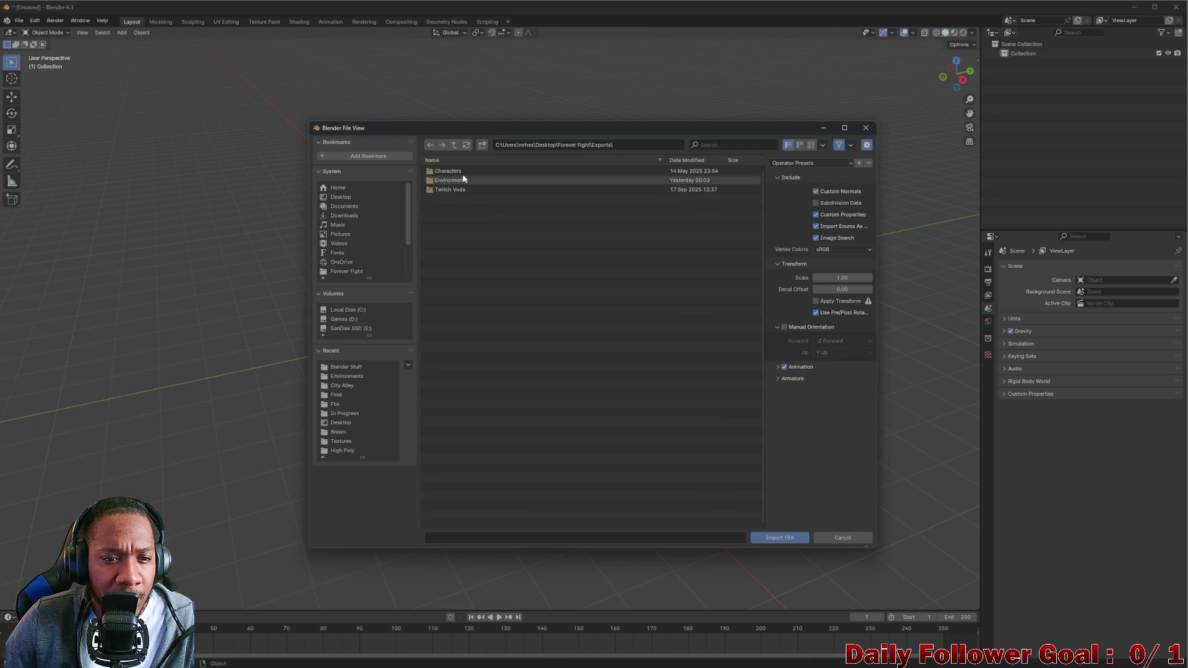
{"action": "left_click", "coordinate": [463, 179]}
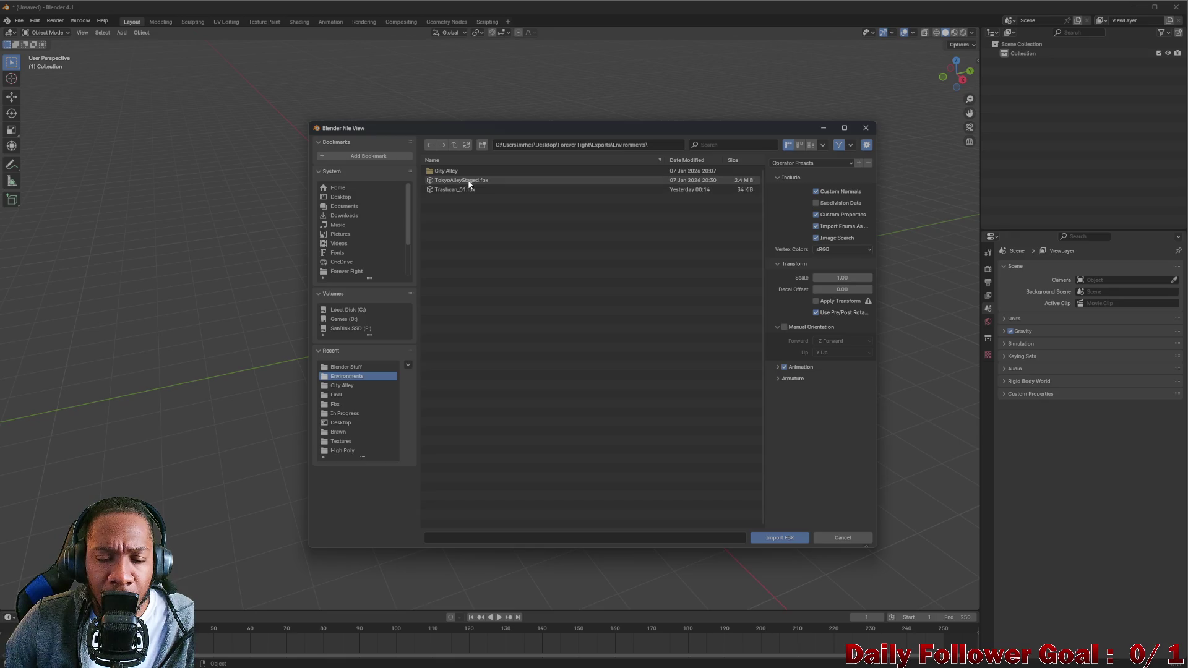
{"action": "left_click", "coordinate": [458, 172]}
{"action": "double_click", "coordinate": [443, 175]}
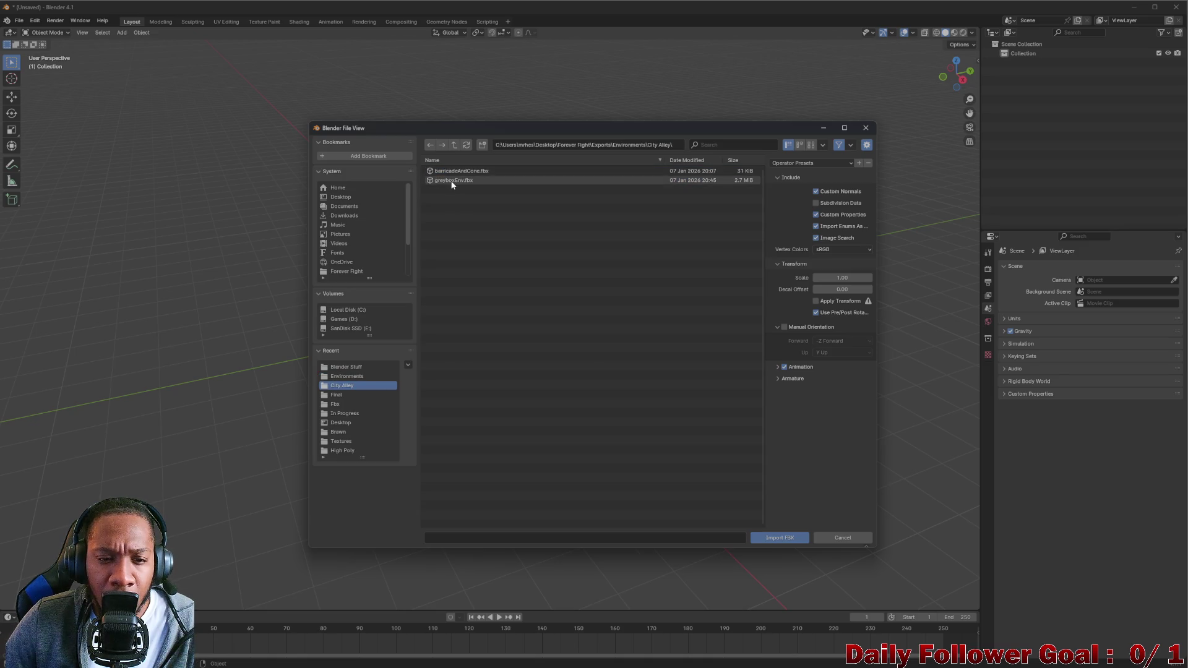
{"action": "left_click", "coordinate": [452, 180]}
{"action": "left_click", "coordinate": [758, 538]}
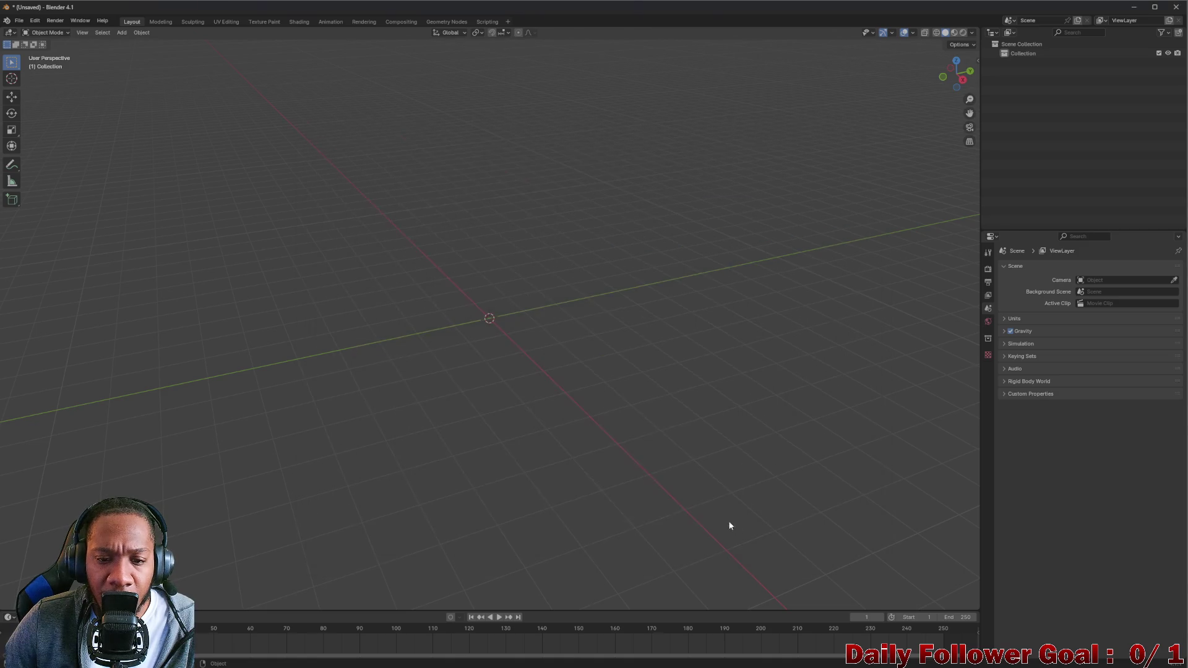
Delete the imported Floor object, then select all remaining alley objects
{"action": "scroll", "scroll_direction": "down", "scroll_amount": 3}
{"action": "left_click_drag", "start_coordinate": [470, 361], "coordinate": [437, 349]}
{"action": "scroll", "scroll_direction": "up", "scroll_amount": 3}
{"action": "left_click", "coordinate": [364, 347]}
{"action": "left_click", "coordinate": [366, 347]}
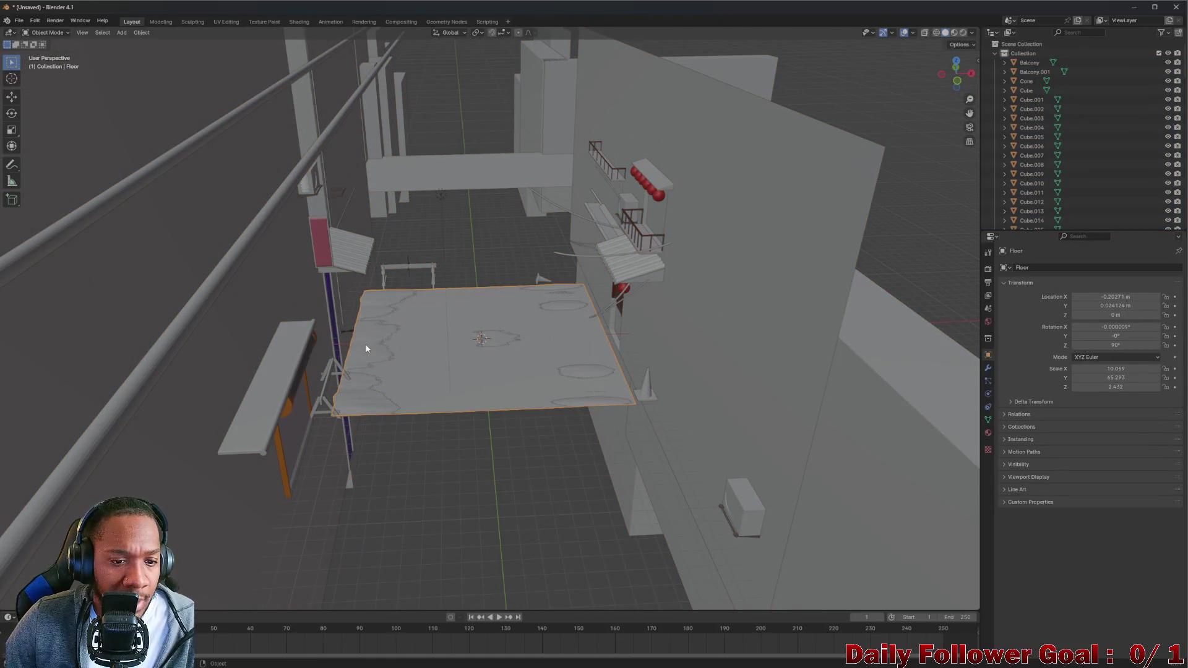
{"action": "key", "text": "g"}
{"action": "right_click", "coordinate": [520, 188]}
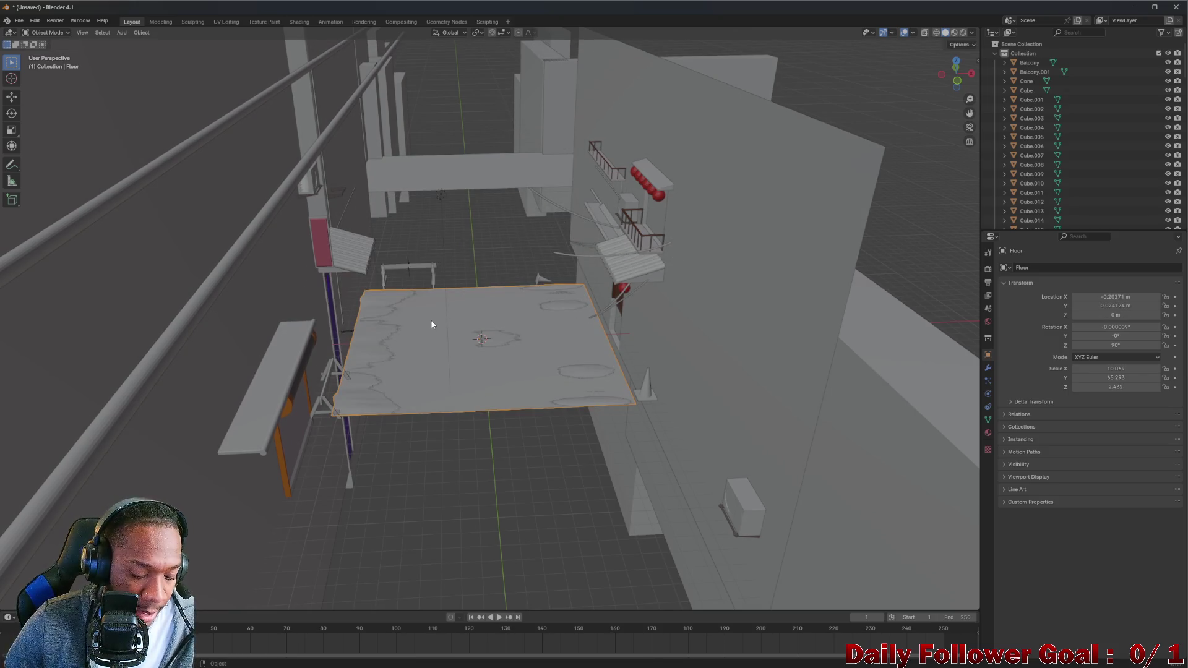
{"action": "key", "text": "x"}
{"action": "left_click", "coordinate": [431, 323]}
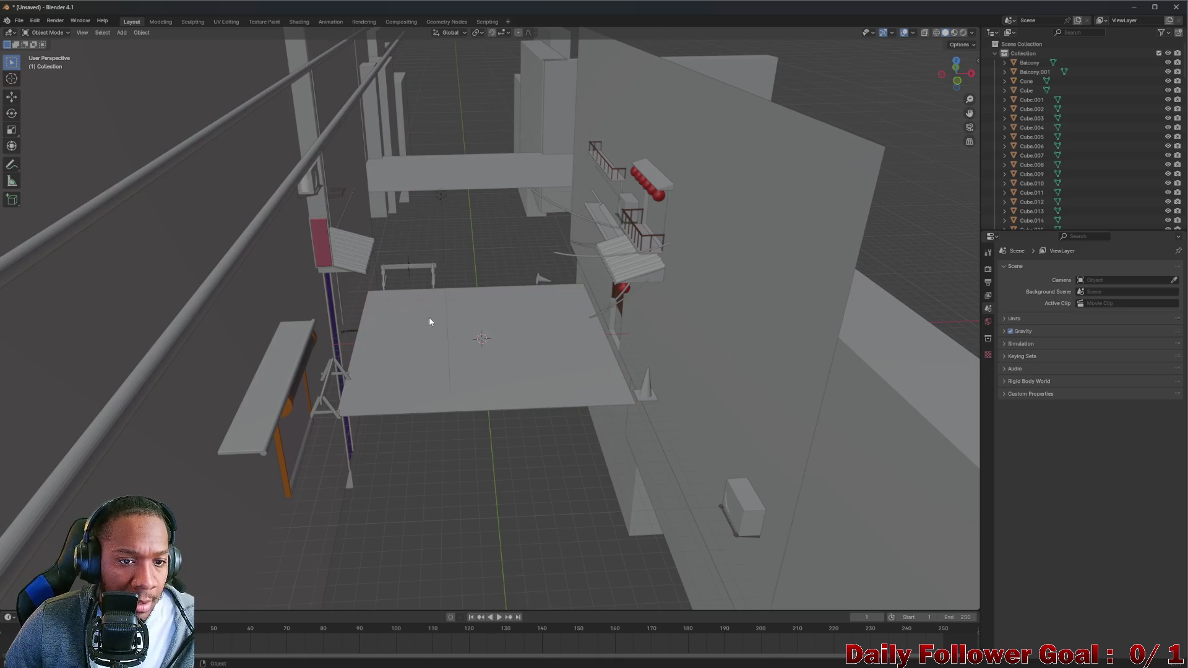
{"action": "scroll", "scroll_direction": "down", "scroll_amount": 3}
{"action": "key", "text": "a"}
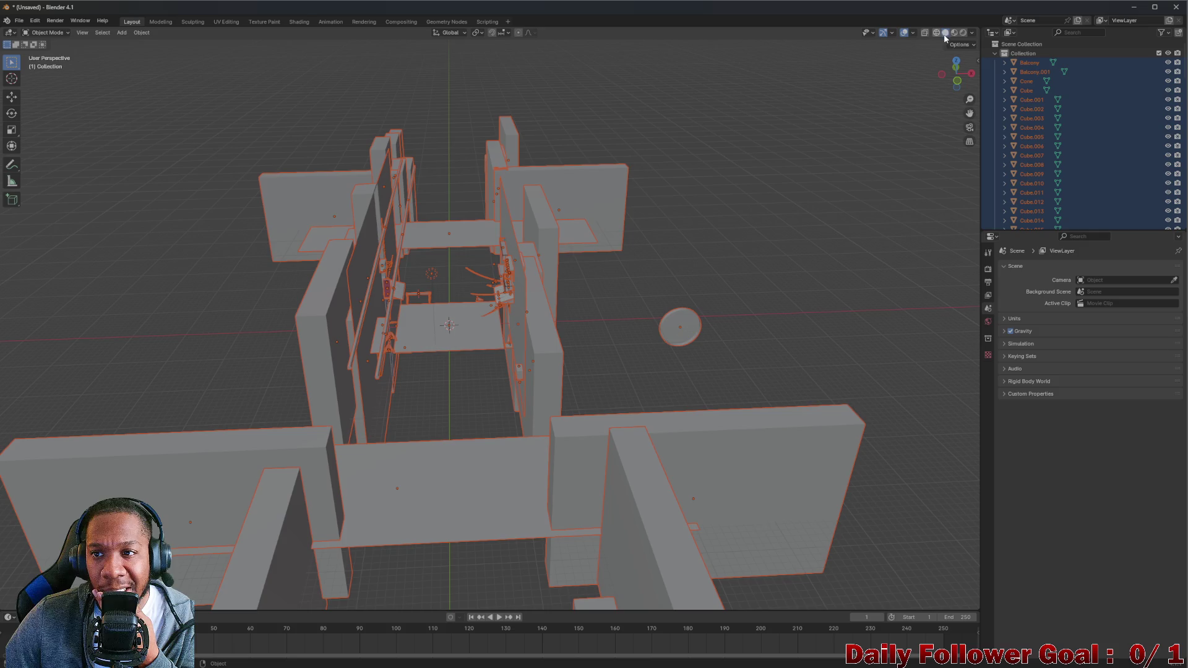
Enable viewport Statistics, showing 109 objects, 50,940 vertices and 96,990 triangles
{"action": "left_click", "coordinate": [973, 32]}
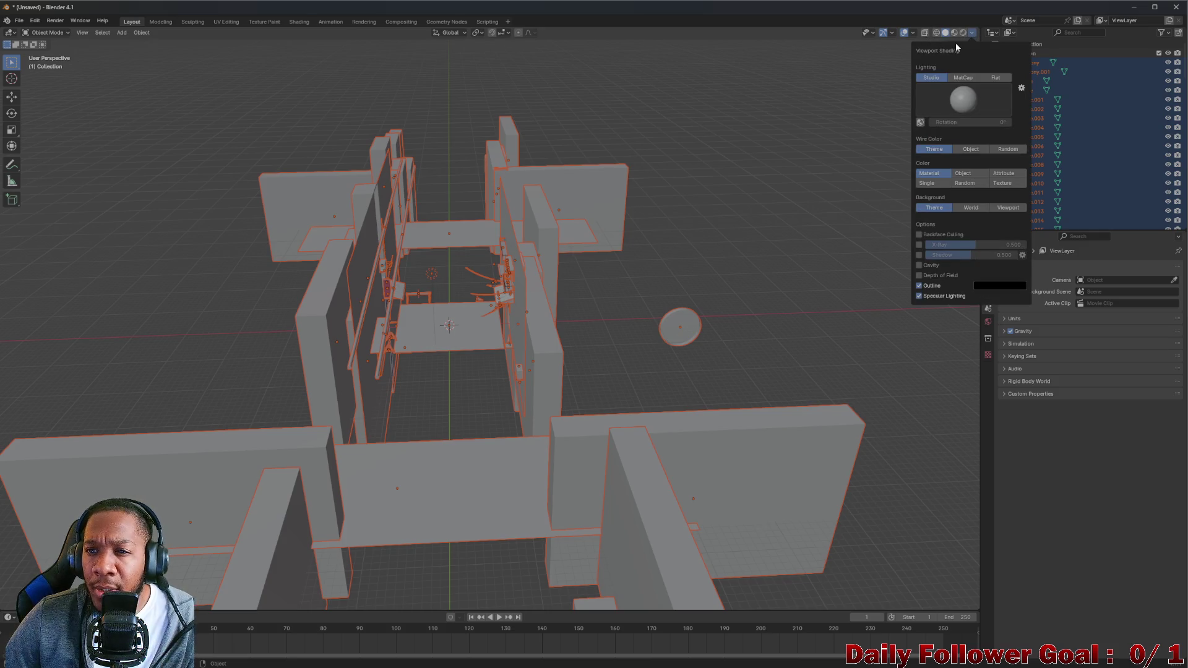
{"action": "left_click", "coordinate": [913, 32]}
{"action": "left_click", "coordinate": [856, 109]}
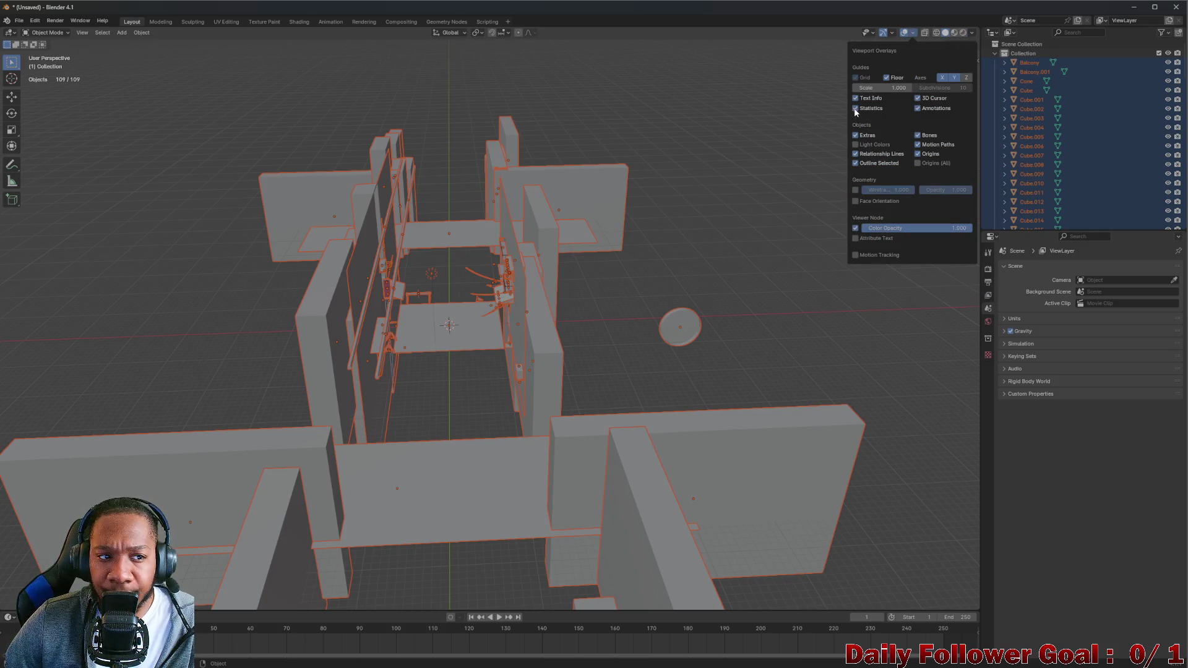
{"action": "left_click_drag", "start_coordinate": [344, 257], "coordinate": [575, 209]}
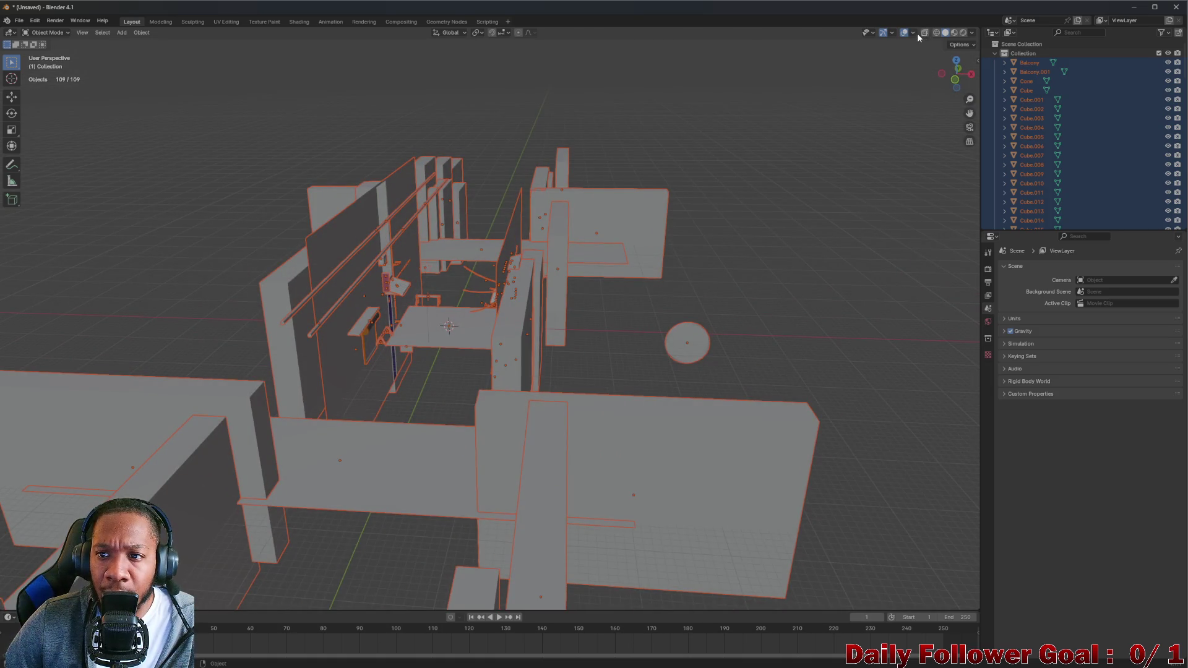
Orbit around the alley, select everything, then select a single thin object
{"action": "left_click", "coordinate": [914, 33]}
{"action": "left_click_drag", "start_coordinate": [433, 204], "coordinate": [377, 303]}
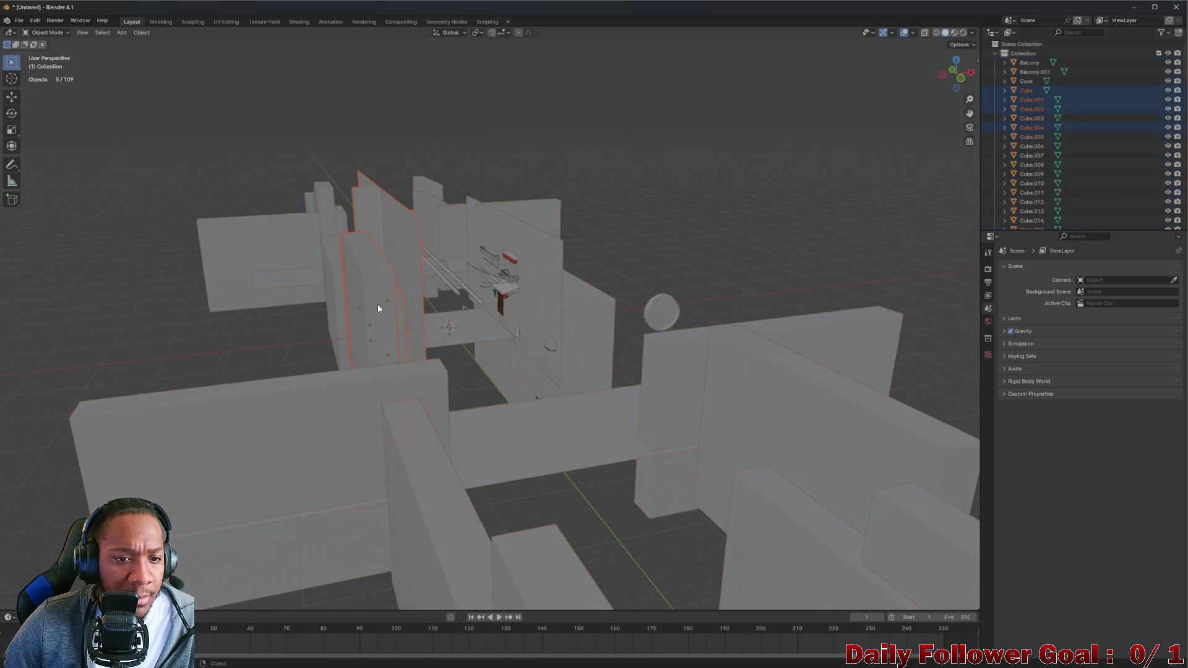
{"action": "left_click_drag", "start_coordinate": [376, 304], "coordinate": [414, 307]}
{"action": "left_click_drag", "start_coordinate": [418, 226], "coordinate": [419, 240]}
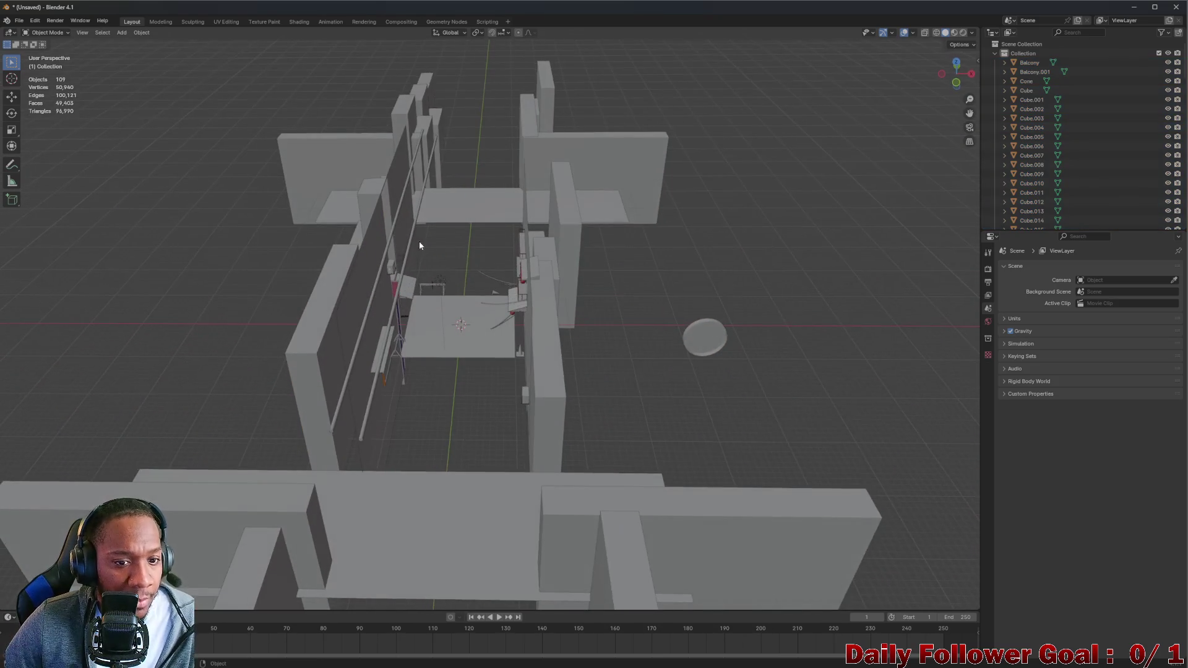
{"action": "key", "text": "a"}
{"action": "left_click_drag", "start_coordinate": [426, 200], "coordinate": [109, 155]}
{"action": "left_click", "coordinate": [399, 231]}
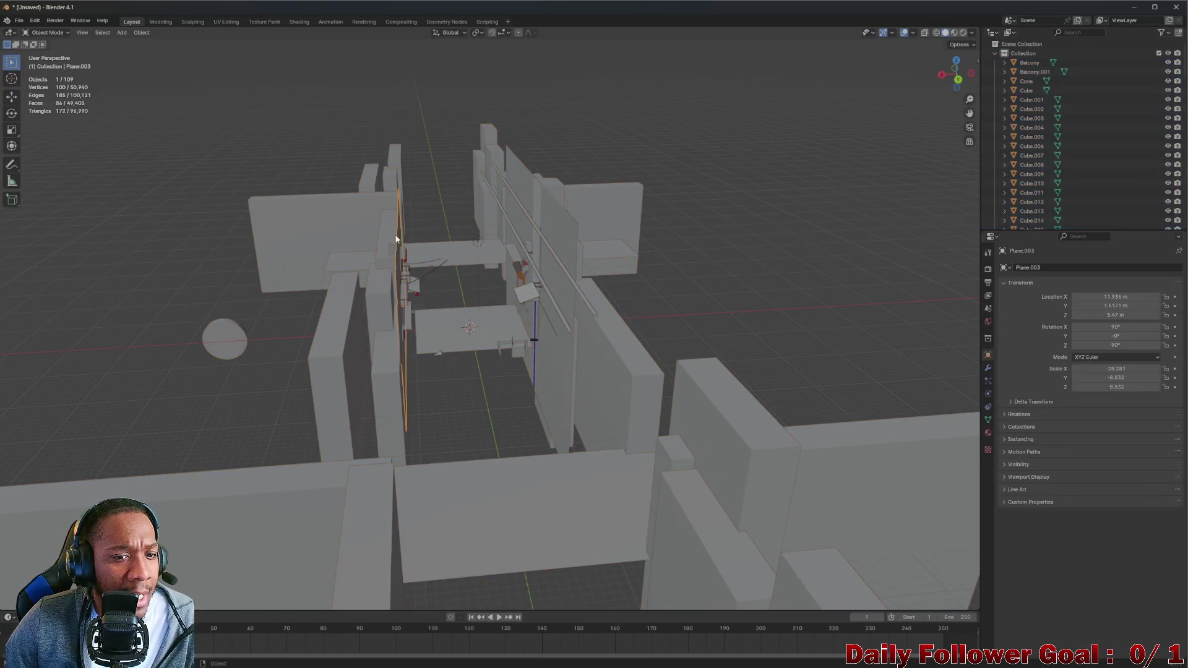
Inspect a wall panel, the alley ground plane and the raft of cylinders
{"action": "left_click", "coordinate": [368, 282]}
{"action": "left_click", "coordinate": [487, 337]}
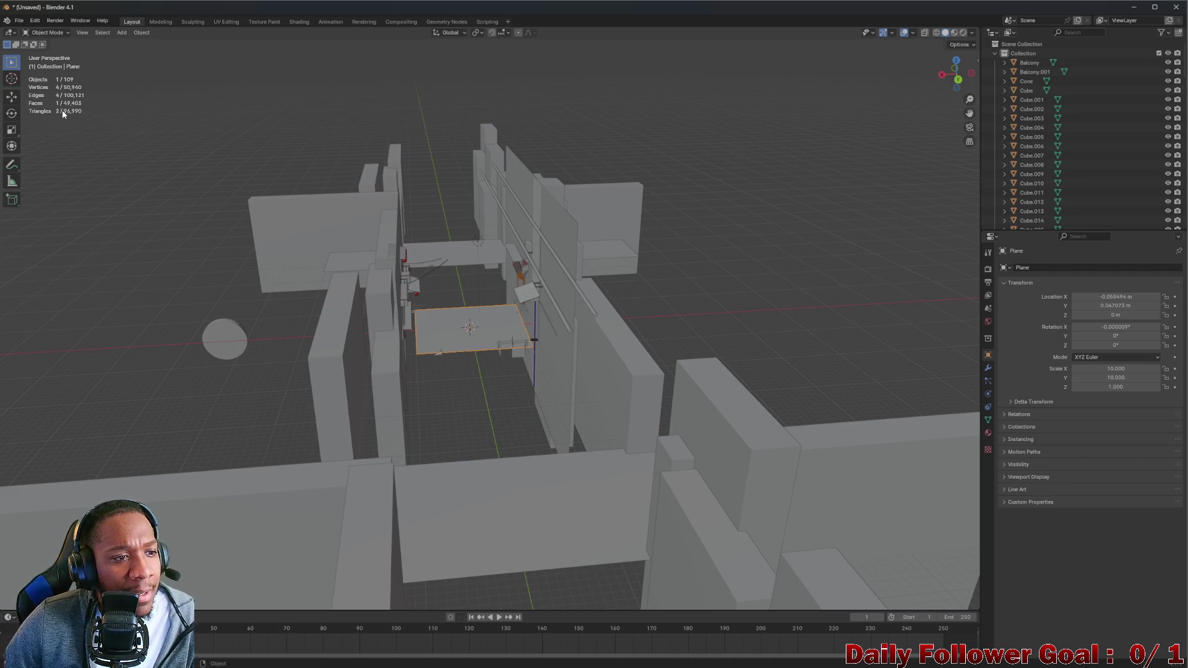
{"action": "scroll", "scroll_direction": "up", "scroll_amount": 3}
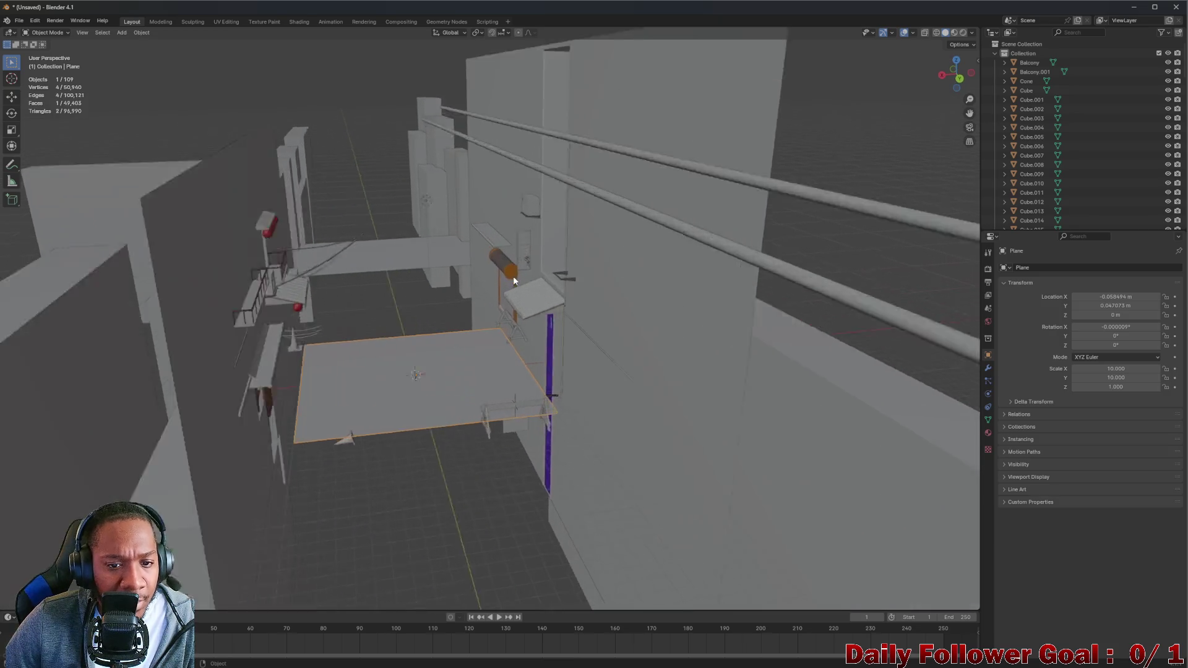
{"action": "left_click_drag", "start_coordinate": [432, 277], "coordinate": [277, 272]}
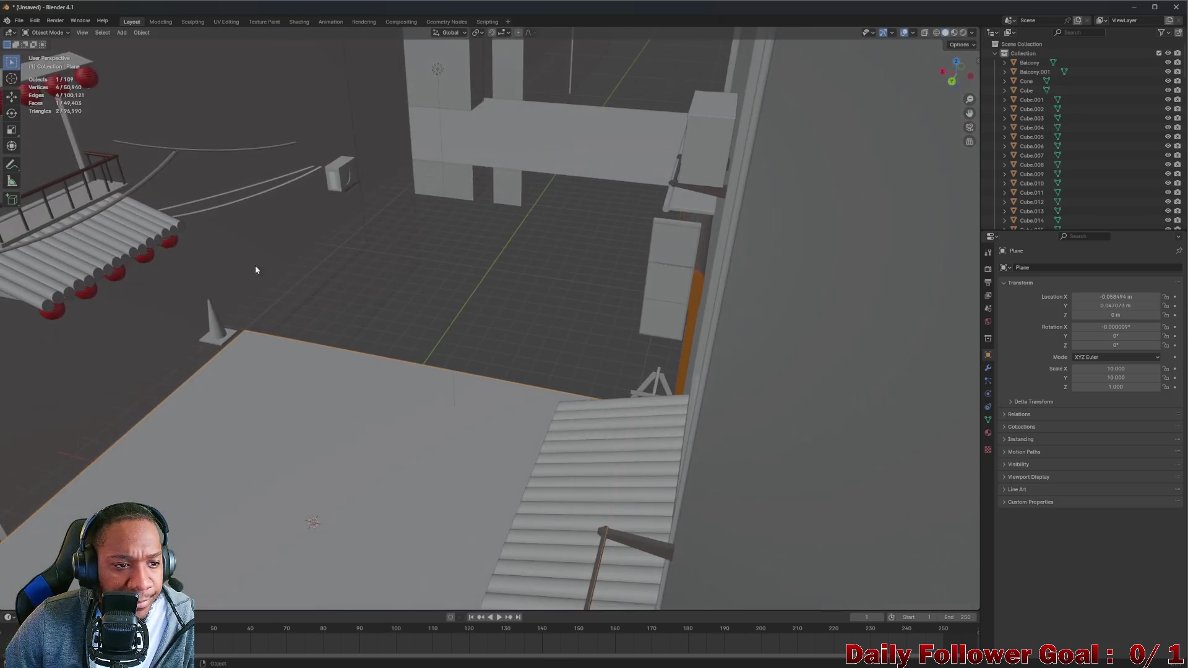
{"action": "left_click", "coordinate": [149, 249]}
{"action": "left_click_drag", "start_coordinate": [151, 249], "coordinate": [74, 256]}
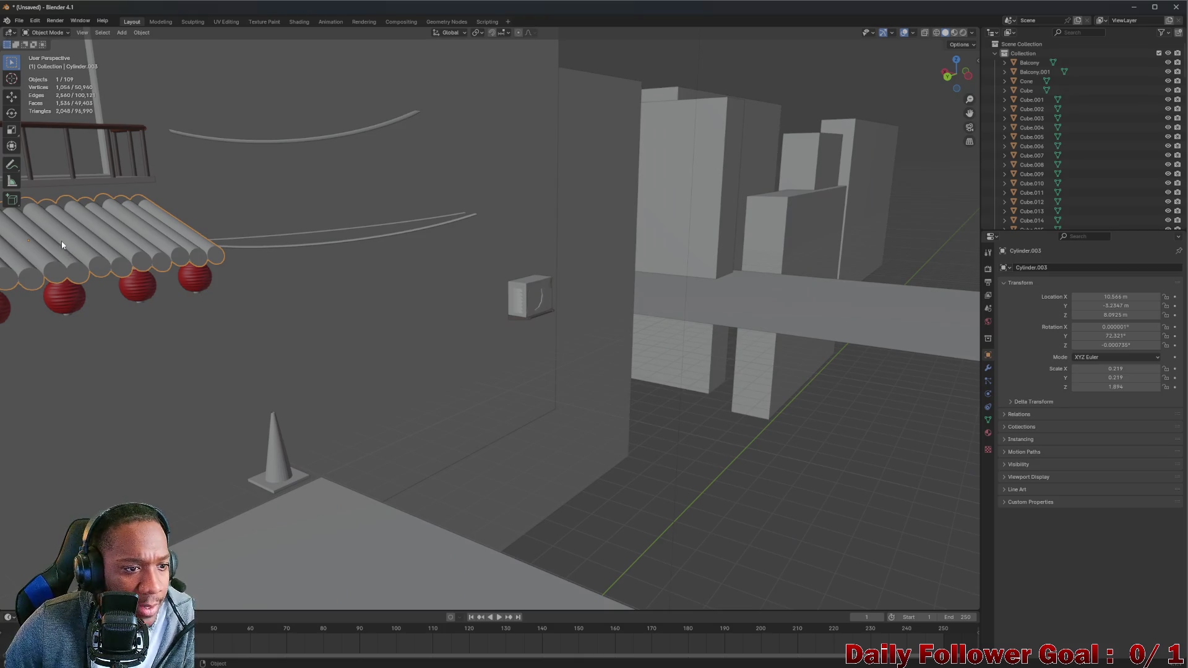
{"action": "left_click_drag", "start_coordinate": [51, 248], "coordinate": [232, 250]}
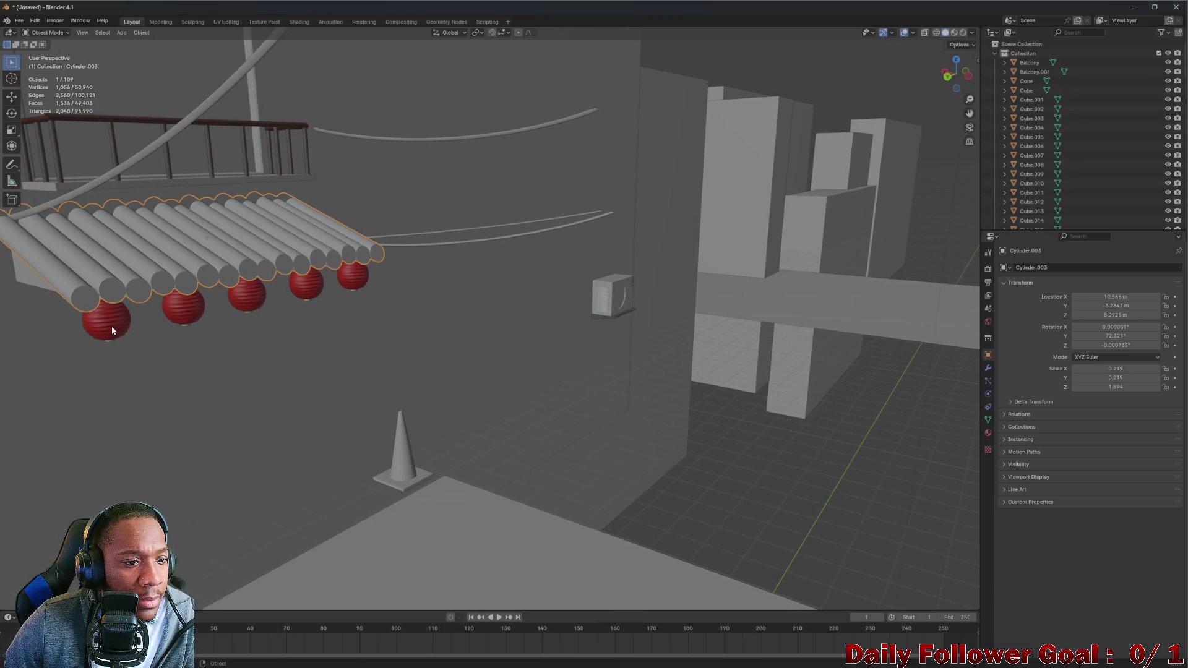
Click through the five red lanterns hanging beside the raft one by one
{"action": "left_click", "coordinate": [104, 327]}
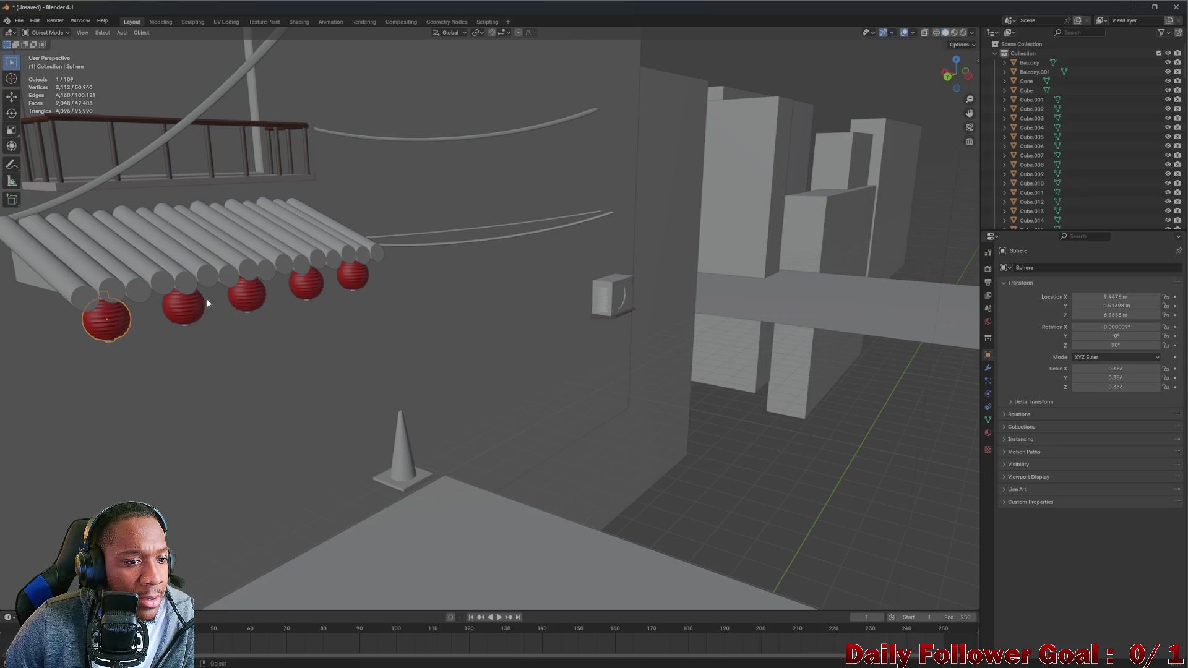
{"action": "left_click", "coordinate": [194, 305]}
{"action": "left_click", "coordinate": [251, 294]}
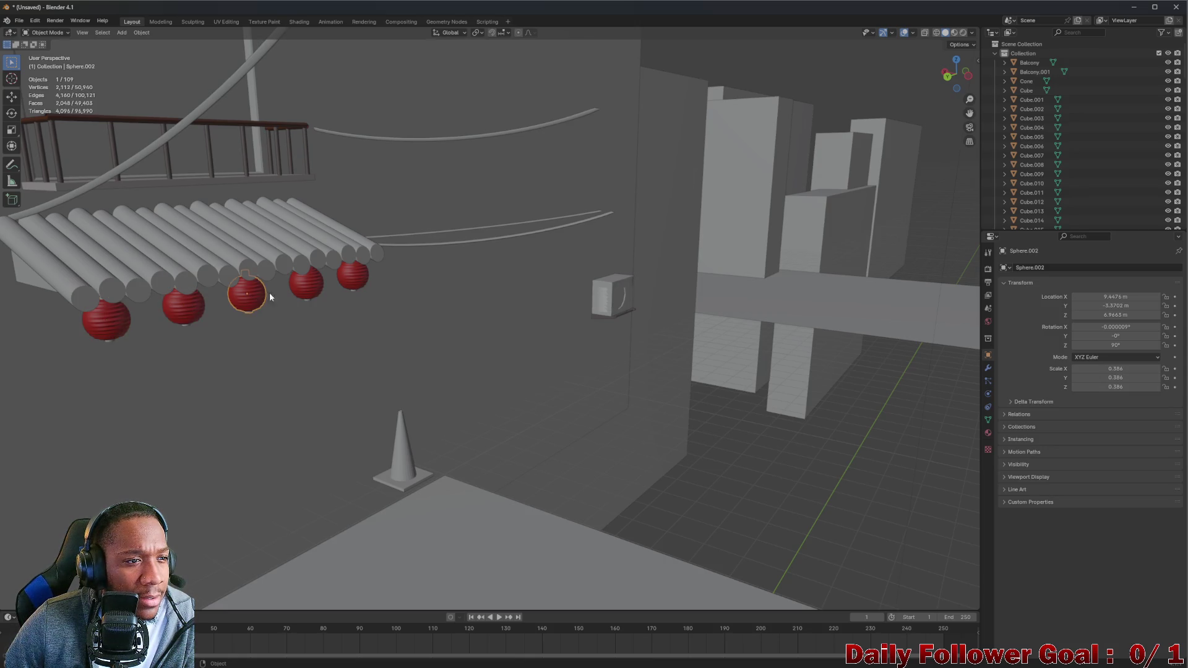
{"action": "left_click", "coordinate": [320, 289]}
{"action": "left_click", "coordinate": [353, 275]}
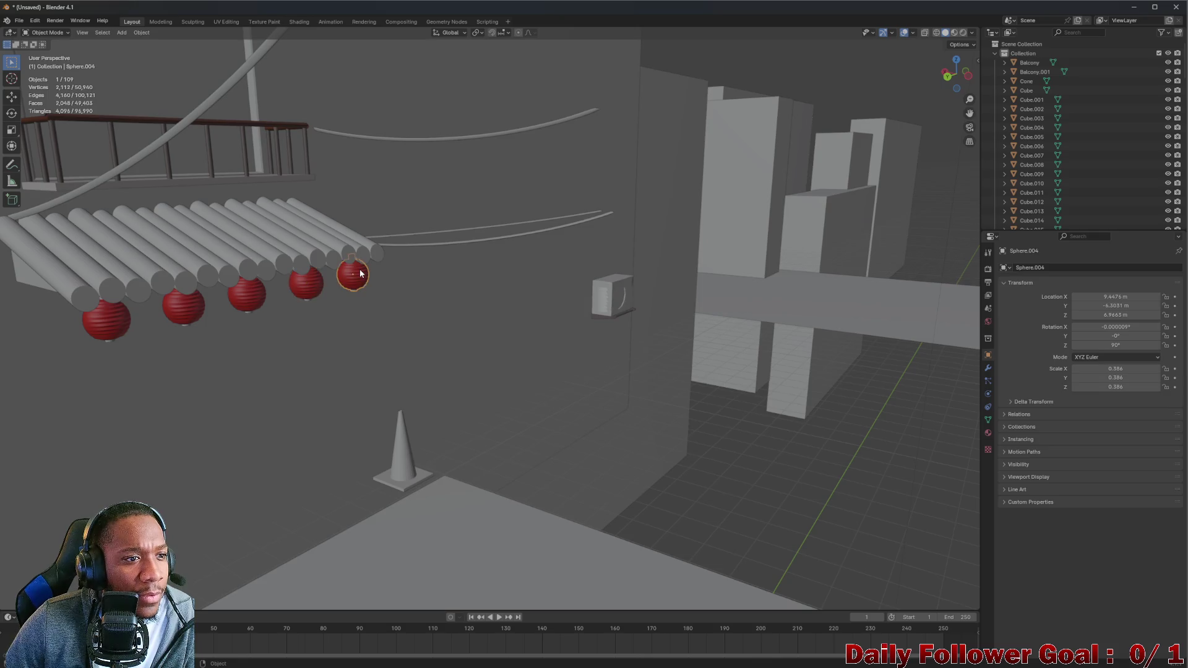
View the awning from the front and click along its row of lanterns
{"action": "left_click_drag", "start_coordinate": [167, 106], "coordinate": [247, 223]}
{"action": "left_click", "coordinate": [229, 215]}
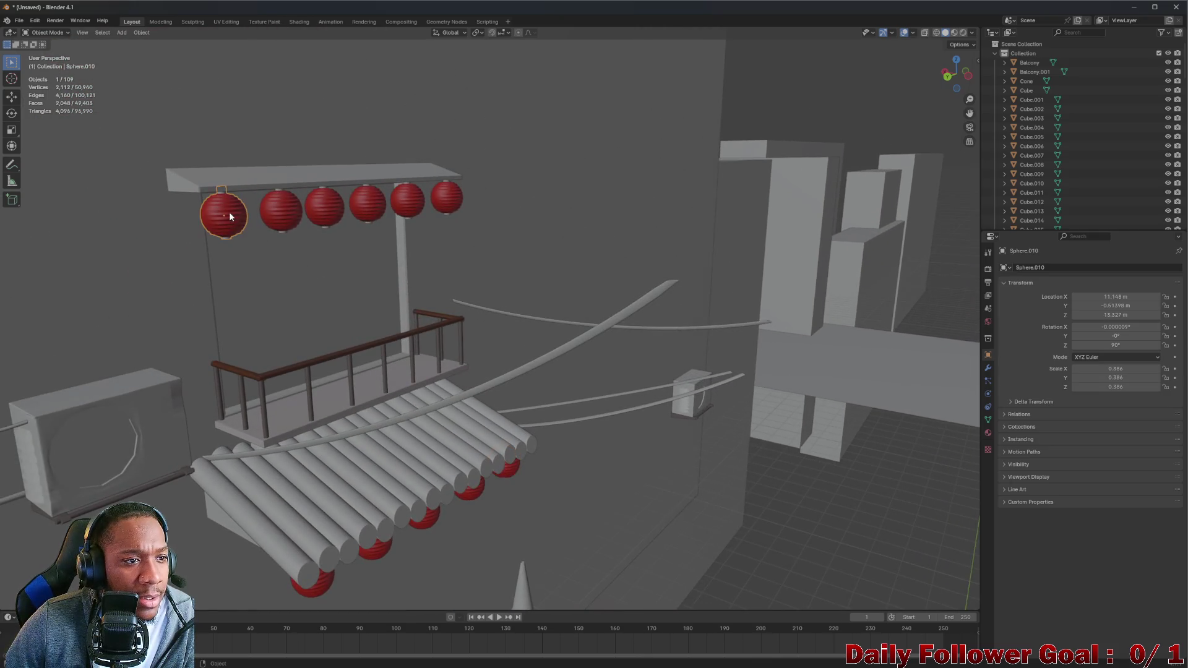
{"action": "left_click", "coordinate": [278, 211]}
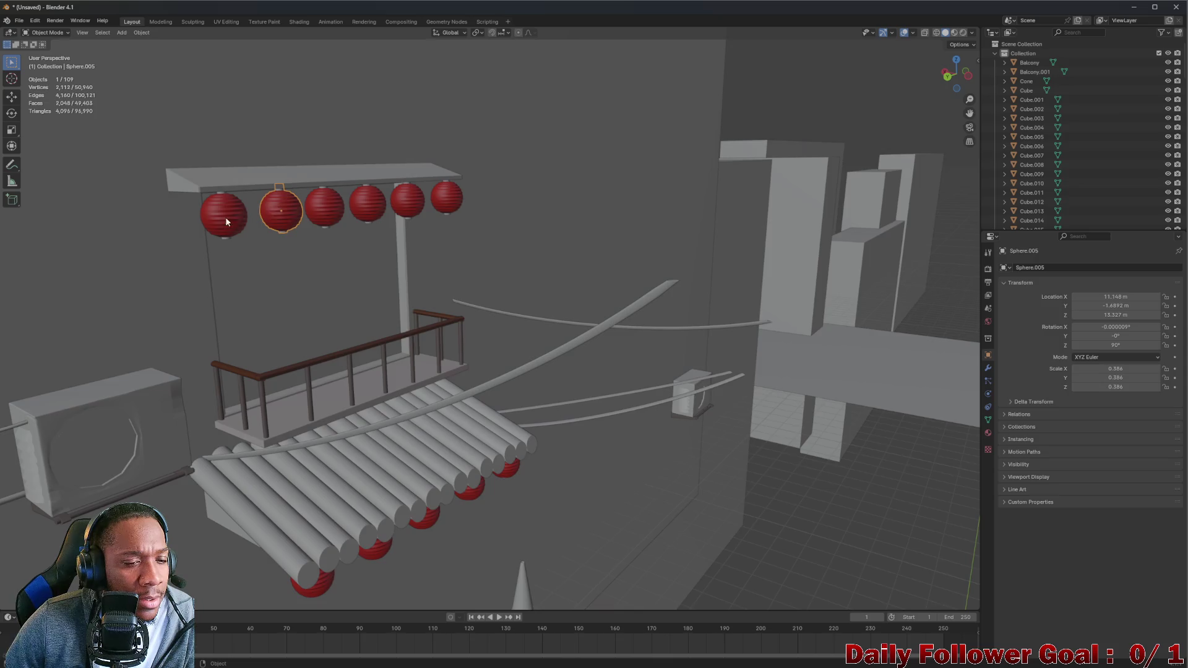
{"action": "scroll", "scroll_direction": "up", "scroll_amount": 3}
{"action": "scroll", "scroll_direction": "down", "scroll_amount": 3}
{"action": "left_click_drag", "start_coordinate": [459, 201], "coordinate": [429, 283]}
{"action": "left_click", "coordinate": [449, 273]}
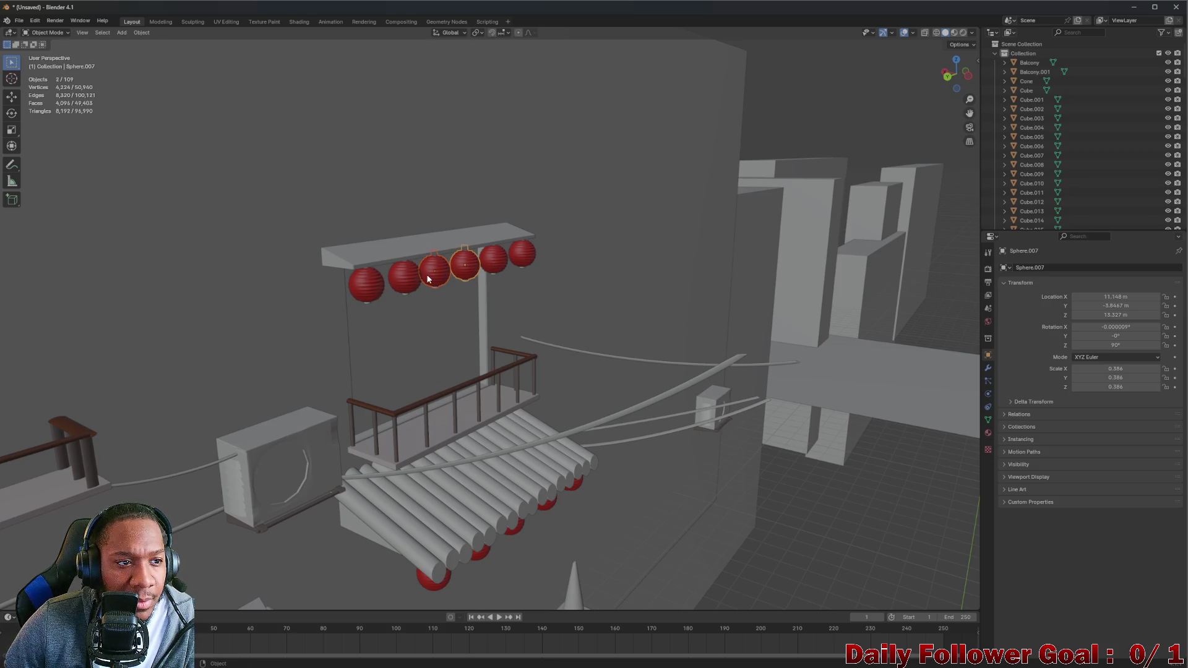
{"action": "left_click", "coordinate": [468, 267]}
{"action": "left_click", "coordinate": [501, 261]}
{"action": "left_click", "coordinate": [526, 256]}
{"action": "left_click", "coordinate": [494, 260]}
{"action": "left_click", "coordinate": [464, 265]}
Shift-select all six red lanterns under the awning, dropping the background wall from the selection
{"action": "left_click", "coordinate": [389, 293]}
{"action": "left_click", "coordinate": [360, 291]}
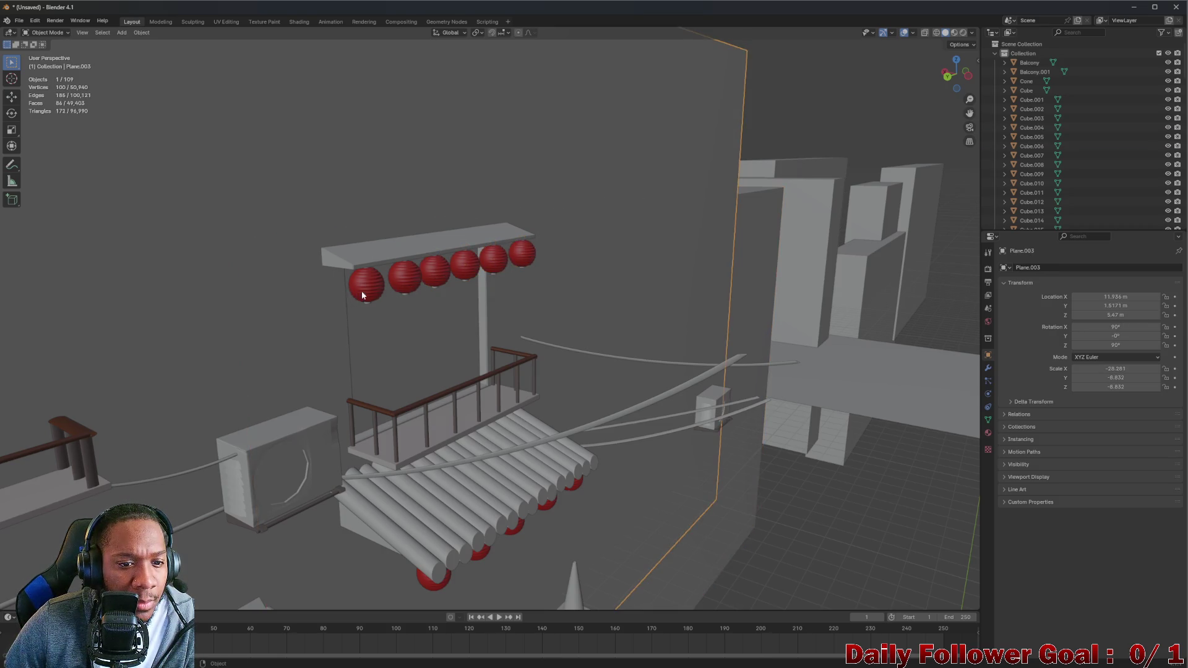
{"action": "left_click", "coordinate": [405, 277]}
{"action": "left_click", "coordinate": [435, 279]}
{"action": "left_click", "coordinate": [497, 265]}
{"action": "left_click", "coordinate": [531, 260]}
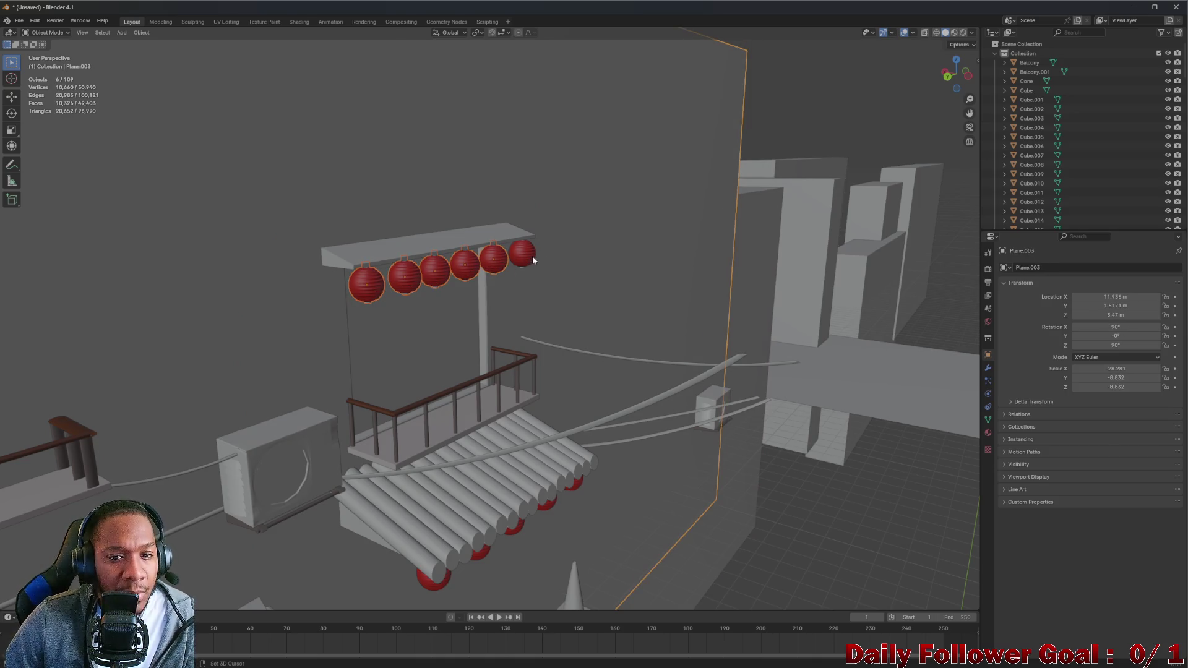
{"action": "left_click", "coordinate": [553, 211]}
{"action": "left_click", "coordinate": [522, 252]}
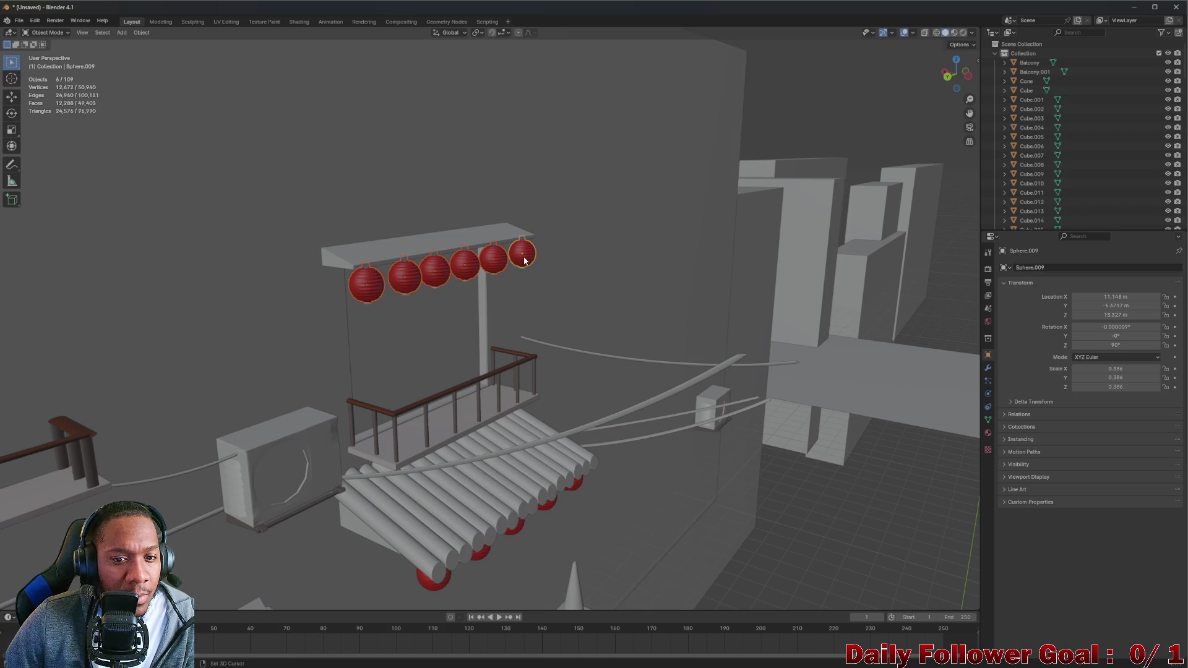
{"action": "left_click_drag", "start_coordinate": [523, 284], "coordinate": [393, 269]}
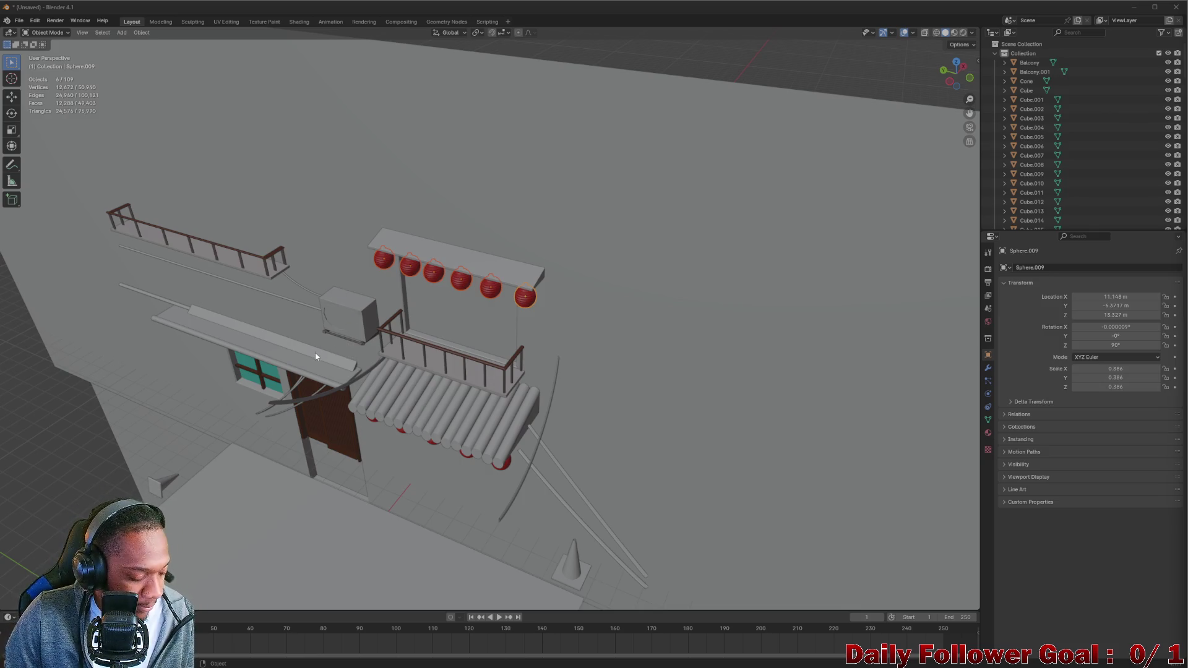
Use the gizmo's Z axis for Top Orthographic view and centre the alley scene
{"action": "left_click_drag", "start_coordinate": [124, 470], "coordinate": [627, 435]}
{"action": "left_click_drag", "start_coordinate": [635, 452], "coordinate": [908, 97]}
{"action": "left_click", "coordinate": [958, 69]}
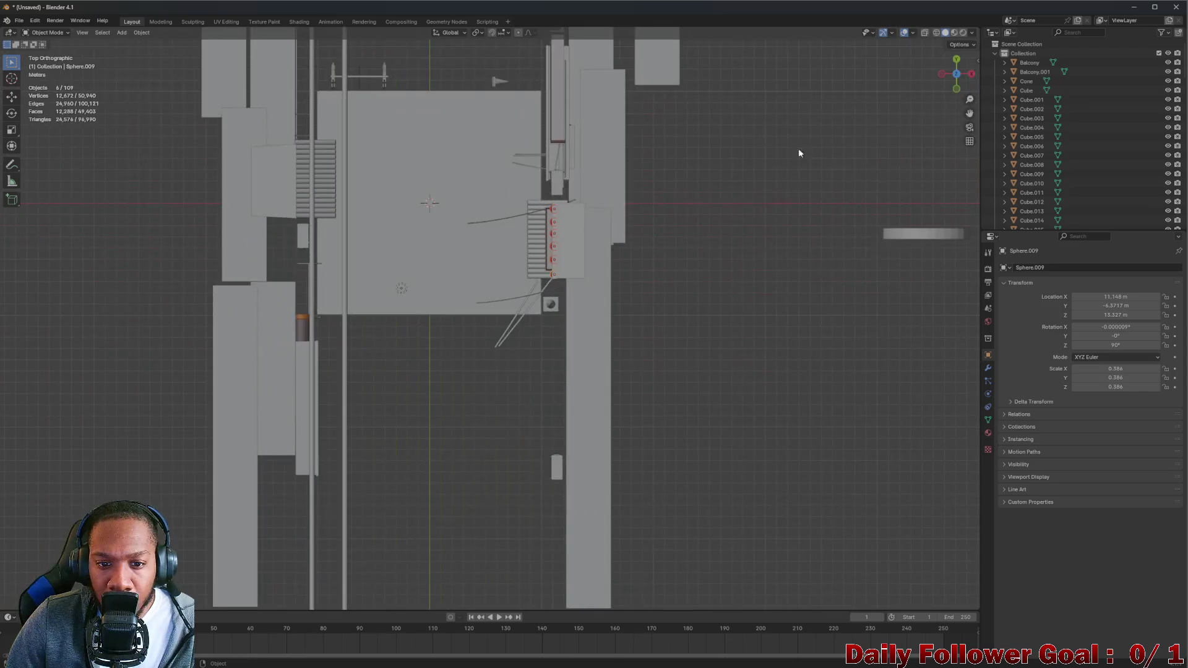
{"action": "left_click_drag", "start_coordinate": [397, 255], "coordinate": [486, 262]}
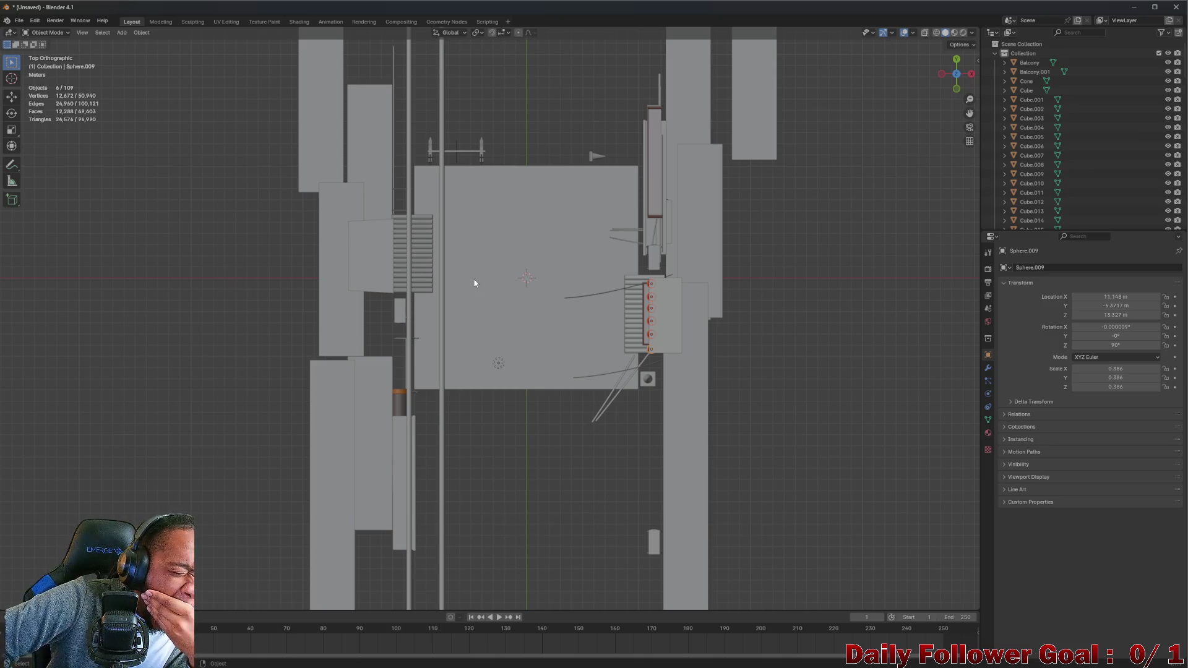
{"action": "left_click_drag", "start_coordinate": [475, 283], "coordinate": [559, 348]}
{"action": "scroll", "scroll_direction": "up", "scroll_amount": 3}
{"action": "left_click_drag", "start_coordinate": [570, 432], "coordinate": [365, 387]}
{"action": "scroll", "scroll_direction": "up", "scroll_amount": 3}
{"action": "left_click", "coordinate": [337, 256]}
{"action": "left_click", "coordinate": [317, 118]}
{"action": "scroll", "scroll_direction": "up", "scroll_amount": 3}
{"action": "scroll", "scroll_direction": "up", "scroll_amount": 3}
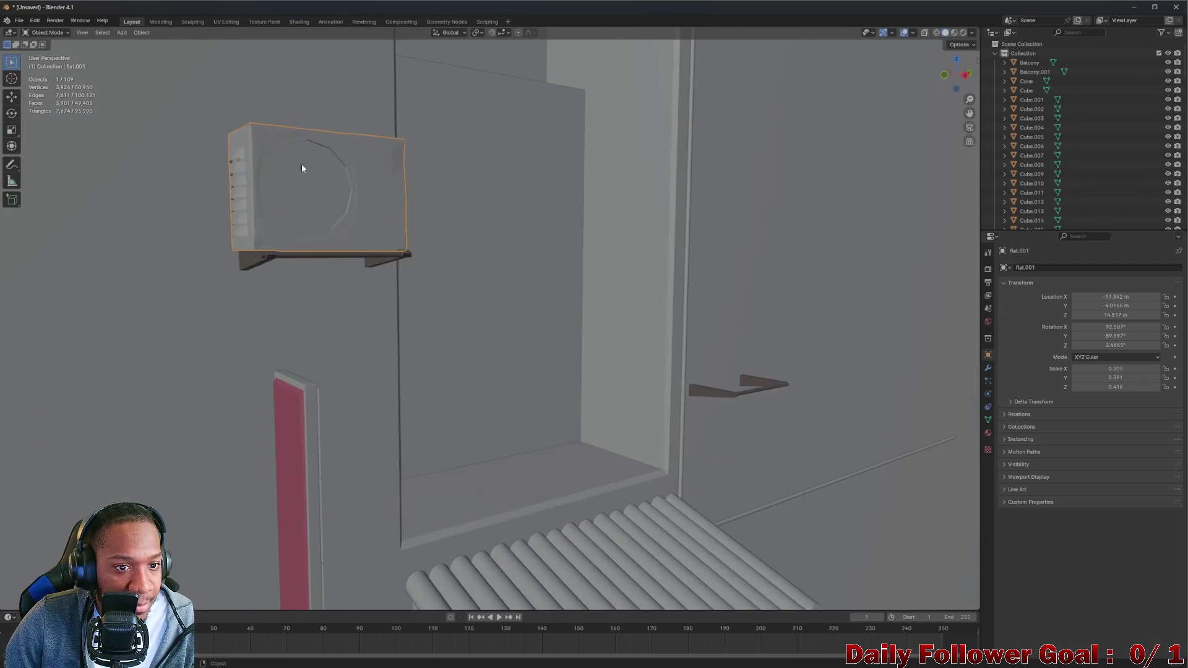
{"action": "left_click_drag", "start_coordinate": [316, 236], "coordinate": [373, 314]}
{"action": "left_click", "coordinate": [374, 320]}
{"action": "left_click", "coordinate": [249, 309]}
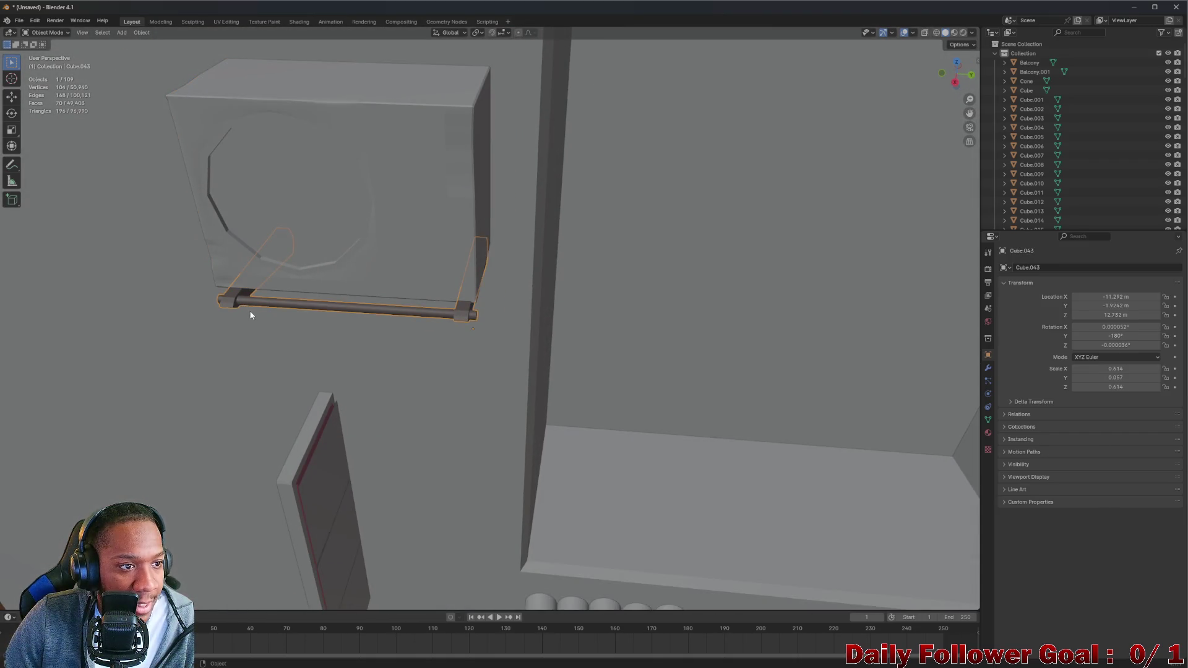
{"action": "left_click_drag", "start_coordinate": [265, 328], "coordinate": [829, 422]}
{"action": "left_click", "coordinate": [770, 434]}
{"action": "left_click", "coordinate": [751, 365]}
{"action": "scroll", "scroll_direction": "down", "scroll_amount": 3}
{"action": "scroll", "scroll_direction": "down", "scroll_amount": 3}
{"action": "left_click_drag", "start_coordinate": [730, 409], "coordinate": [665, 376]}
{"action": "left_click", "coordinate": [656, 364]}
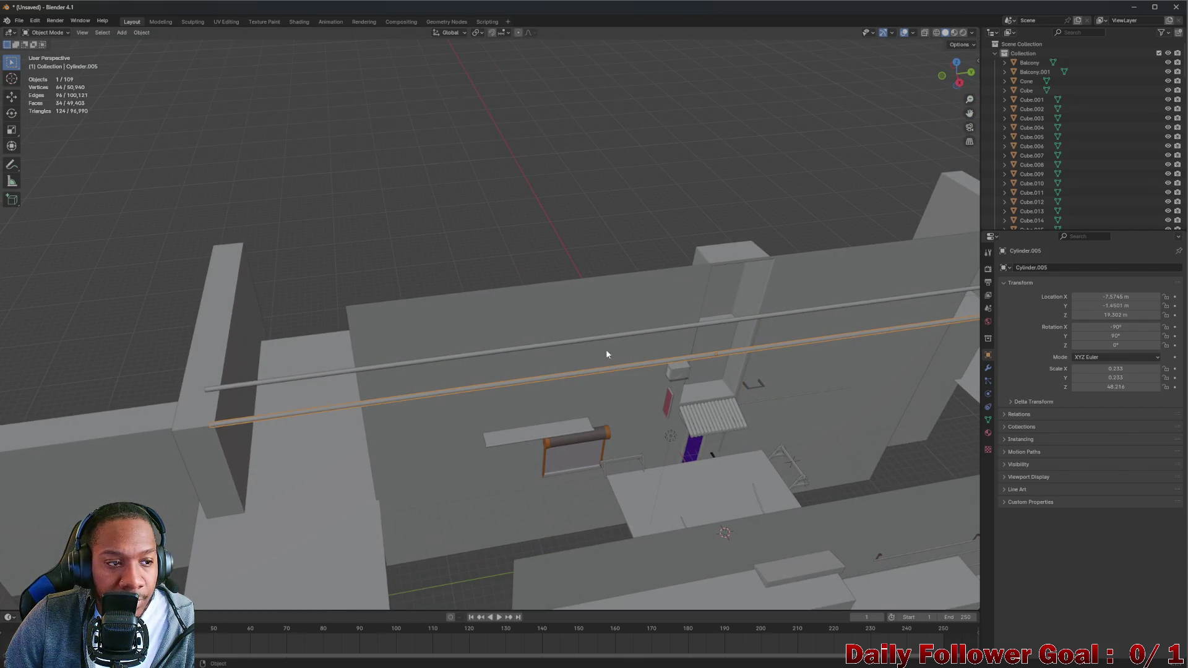
{"action": "left_click", "coordinate": [486, 352]}
{"action": "left_click_drag", "start_coordinate": [526, 451], "coordinate": [551, 354]}
{"action": "left_click", "coordinate": [560, 384]}
{"action": "scroll", "scroll_direction": "up", "scroll_amount": 3}
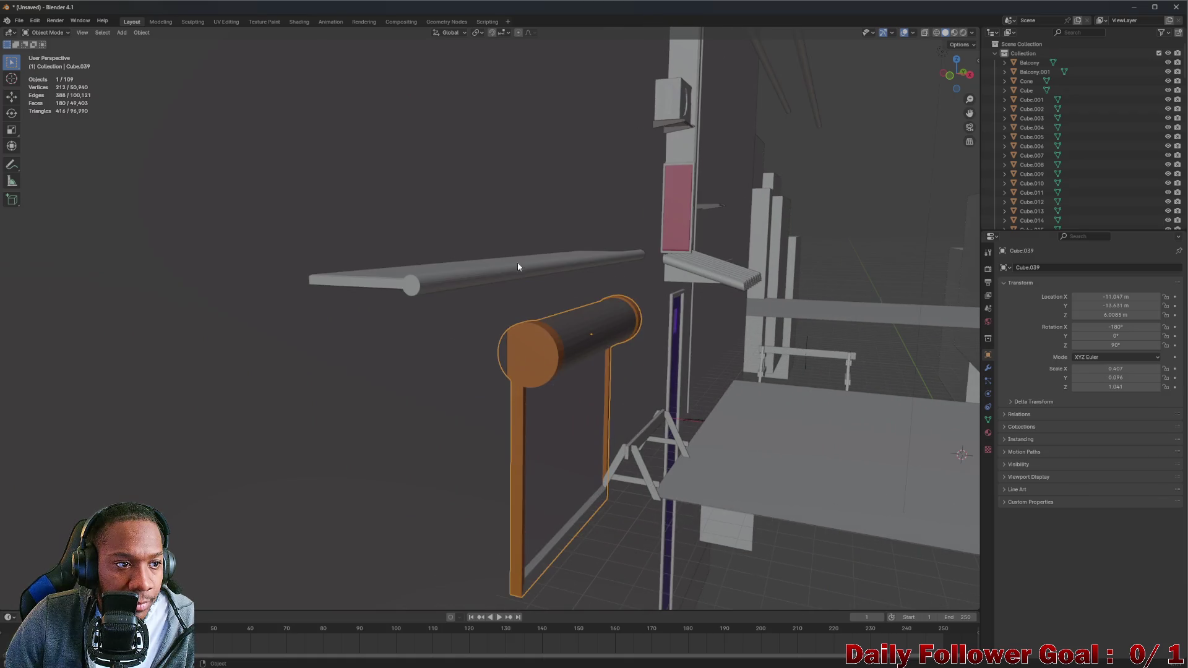
{"action": "left_click_drag", "start_coordinate": [629, 394], "coordinate": [510, 384]}
{"action": "left_click", "coordinate": [710, 360]}
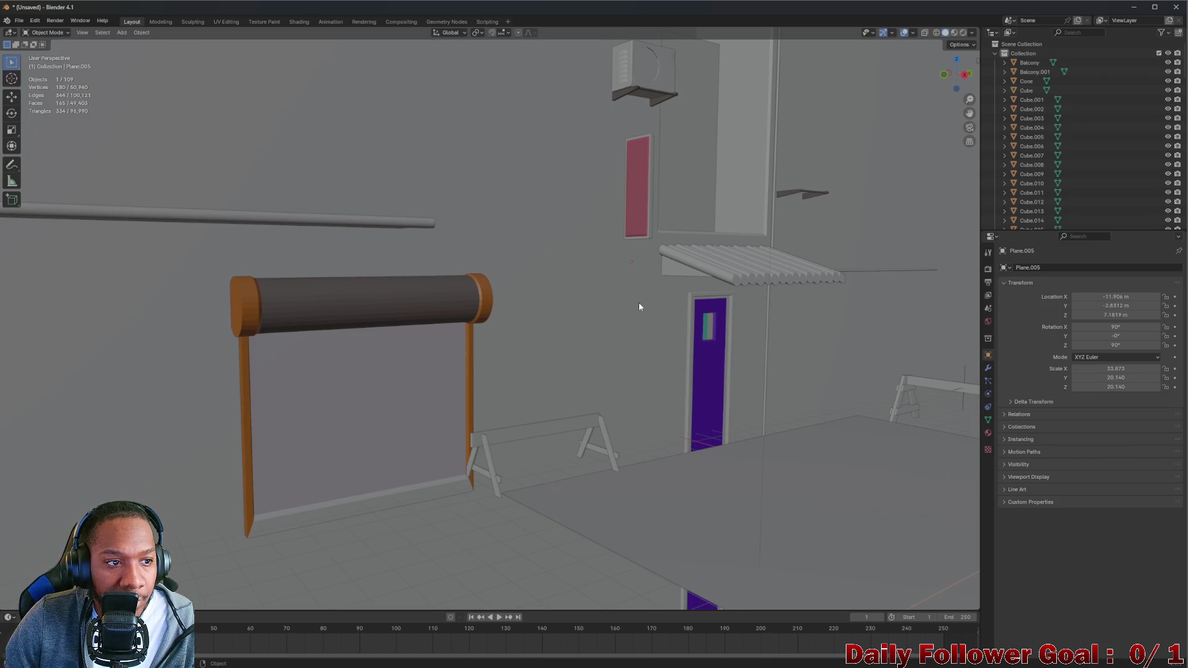
{"action": "scroll", "scroll_direction": "down", "scroll_amount": 3}
{"action": "left_click_drag", "start_coordinate": [594, 313], "coordinate": [663, 288]}
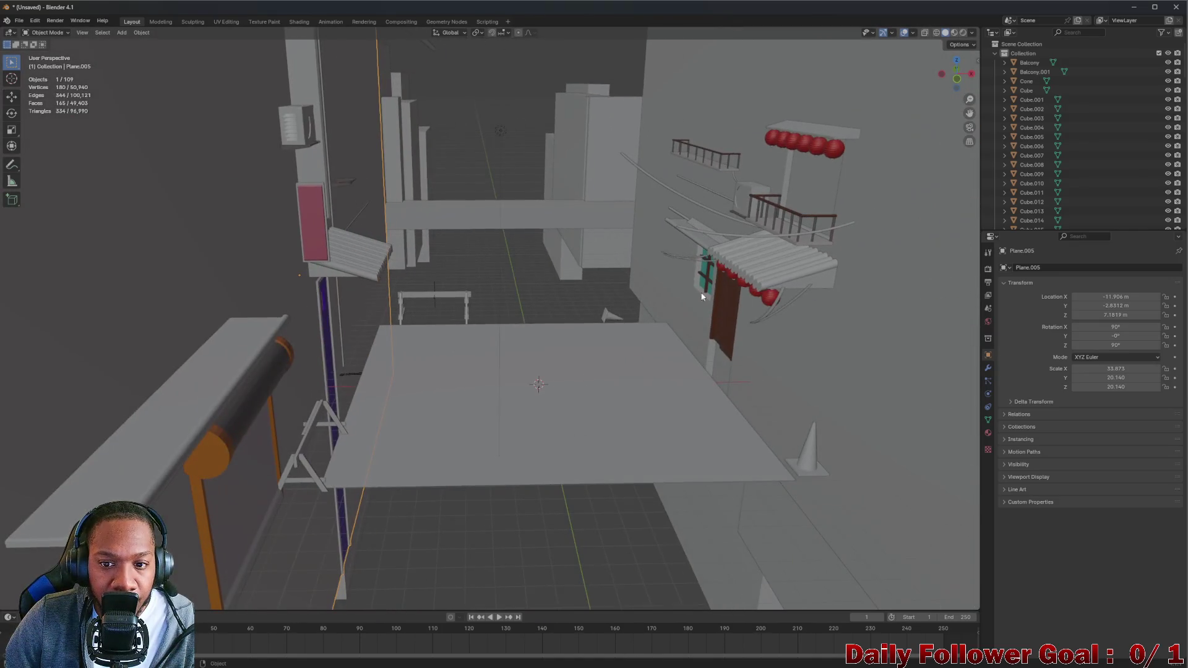
{"action": "left_click", "coordinate": [846, 341]}
{"action": "scroll", "scroll_direction": "up", "scroll_amount": 3}
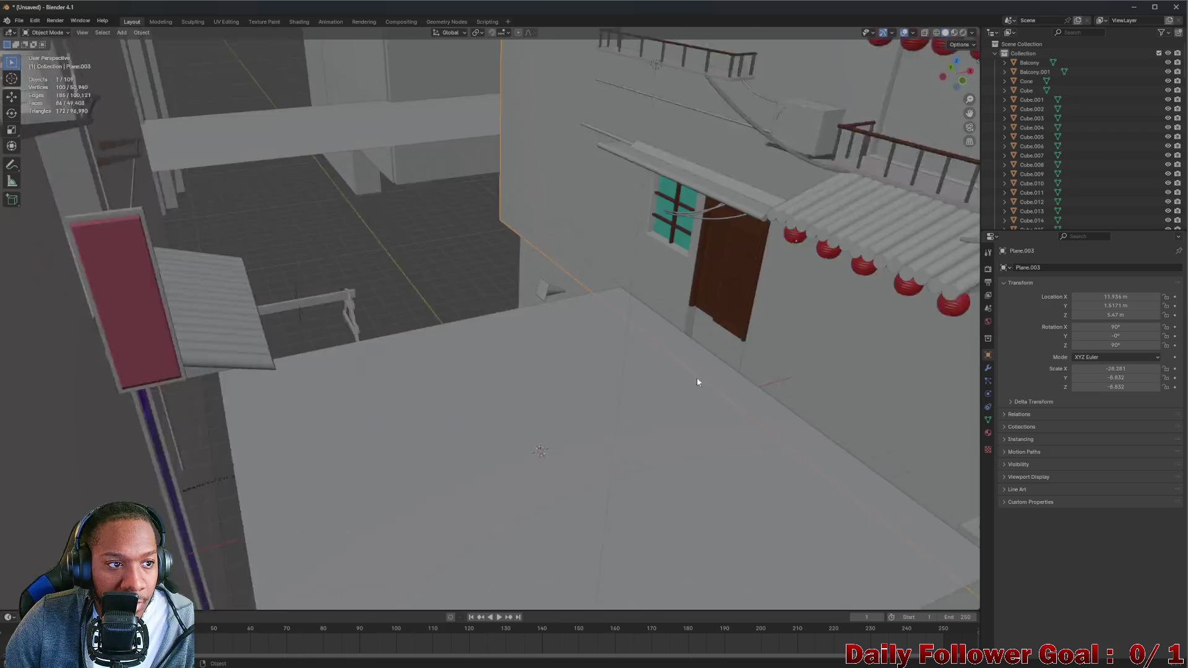
{"action": "left_click", "coordinate": [718, 195]}
{"action": "left_click_drag", "start_coordinate": [685, 280], "coordinate": [786, 212]}
{"action": "left_click", "coordinate": [609, 160]}
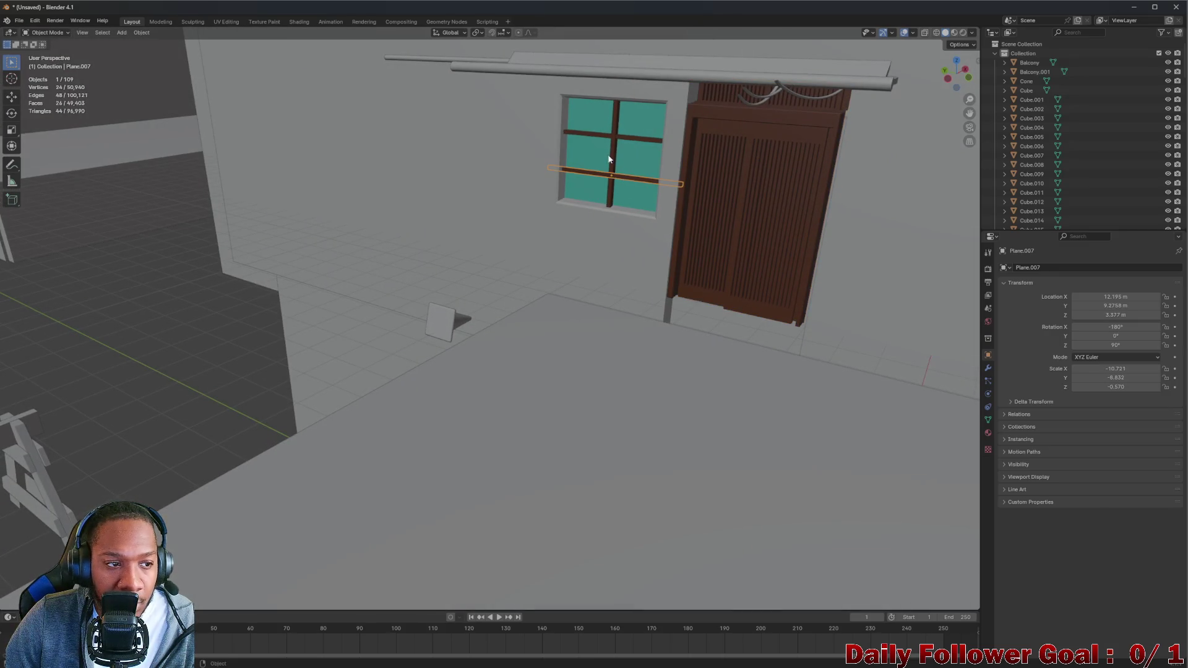
{"action": "left_click", "coordinate": [622, 153]}
{"action": "left_click_drag", "start_coordinate": [622, 154], "coordinate": [719, 110]}
{"action": "left_click", "coordinate": [718, 114]}
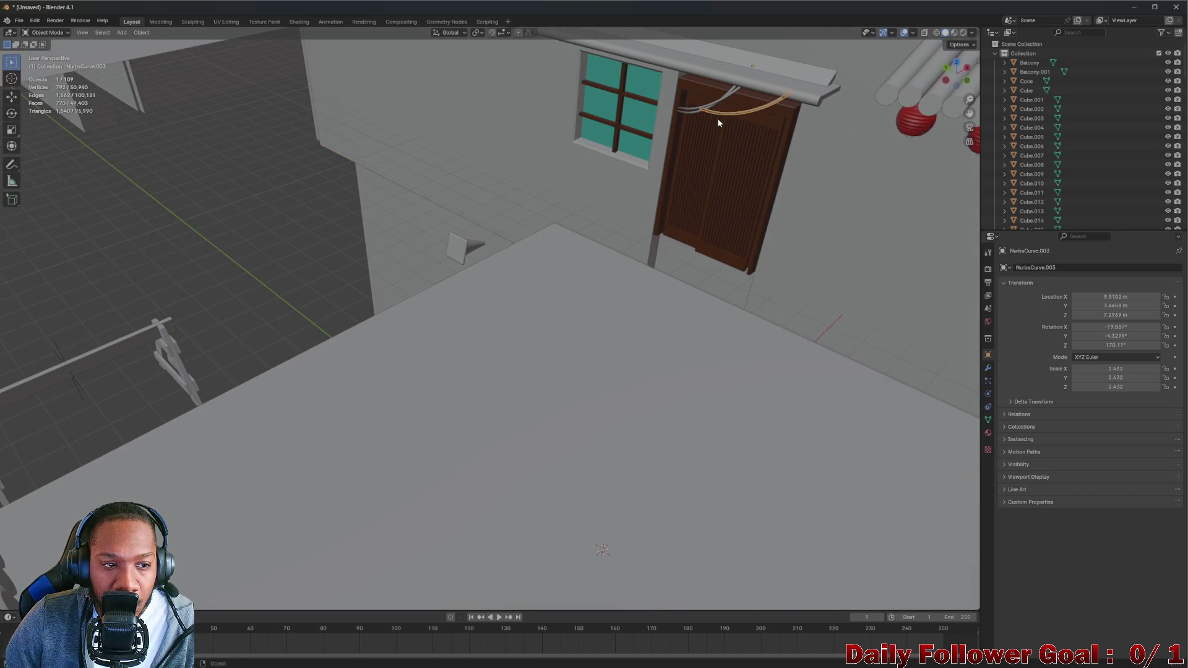
{"action": "left_click_drag", "start_coordinate": [769, 146], "coordinate": [622, 124]}
{"action": "left_click", "coordinate": [615, 122]}
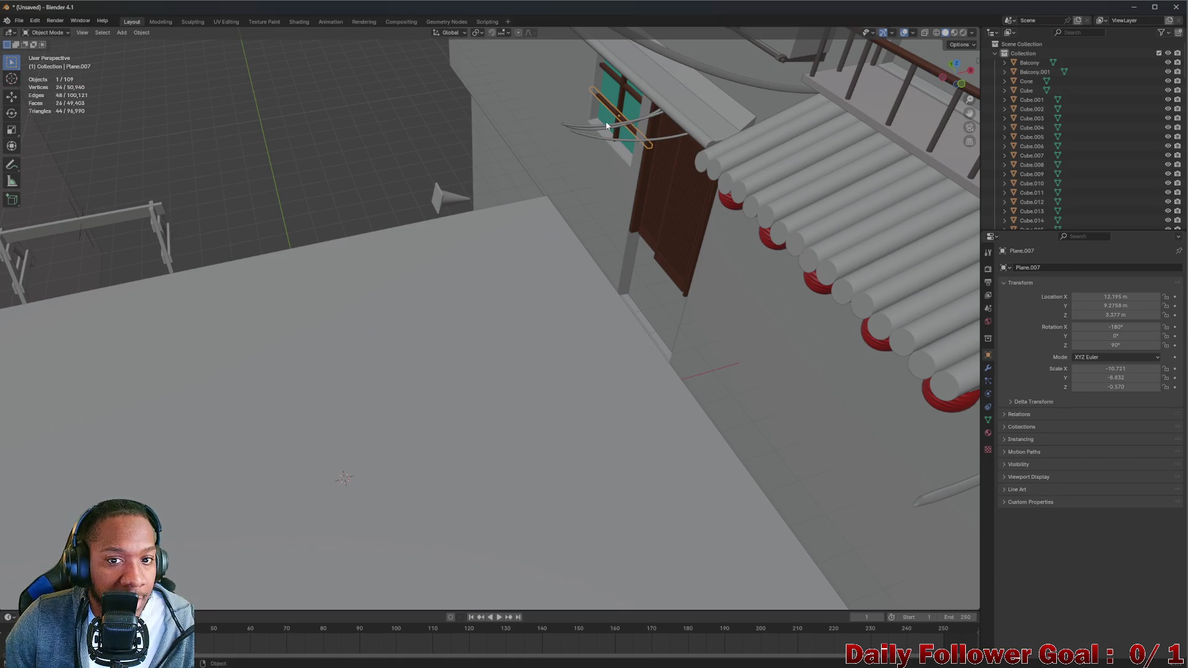
{"action": "left_click", "coordinate": [605, 132]}
{"action": "scroll", "scroll_direction": "down", "scroll_amount": 3}
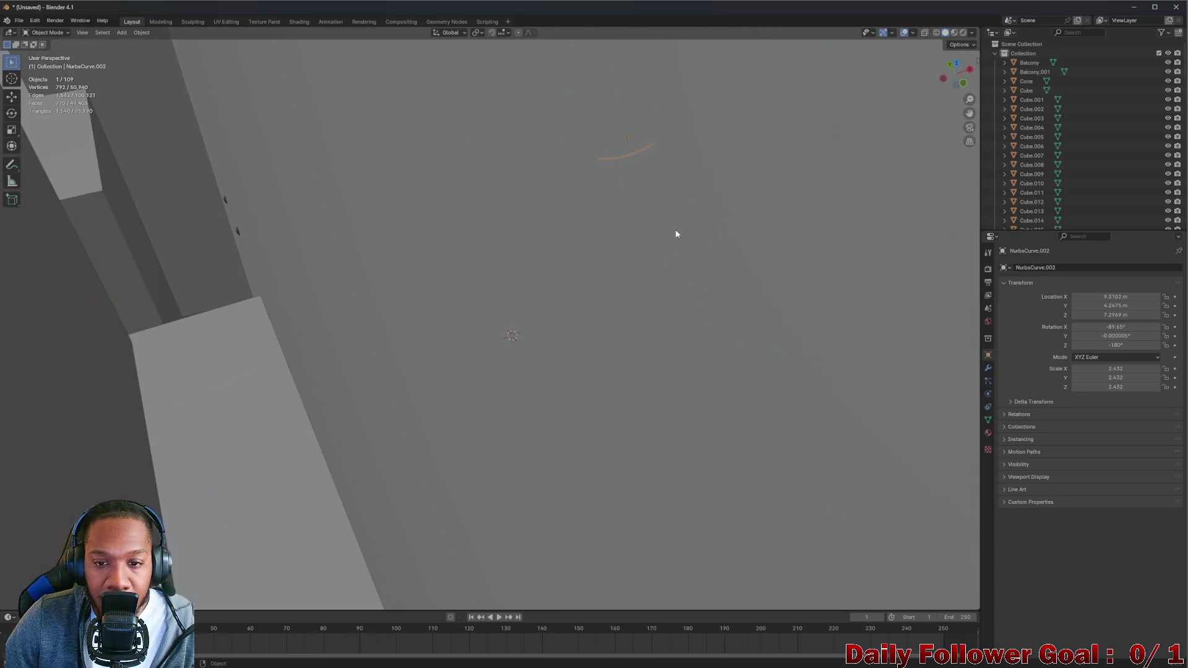
{"action": "scroll", "scroll_direction": "down", "scroll_amount": 3}
{"action": "left_click_drag", "start_coordinate": [660, 185], "coordinate": [669, 303]}
{"action": "left_click", "coordinate": [666, 311]}
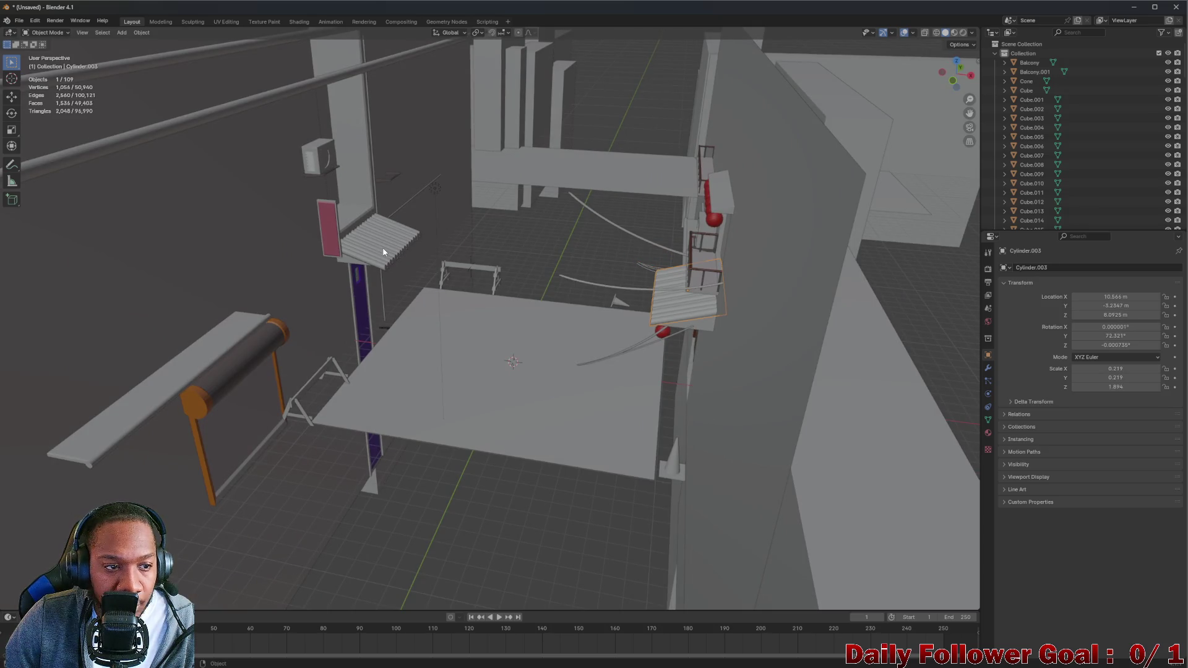
{"action": "left_click", "coordinate": [377, 252]}
{"action": "left_click", "coordinate": [224, 380]}
{"action": "left_click_drag", "start_coordinate": [225, 379], "coordinate": [533, 385]}
{"action": "scroll", "scroll_direction": "up", "scroll_amount": 3}
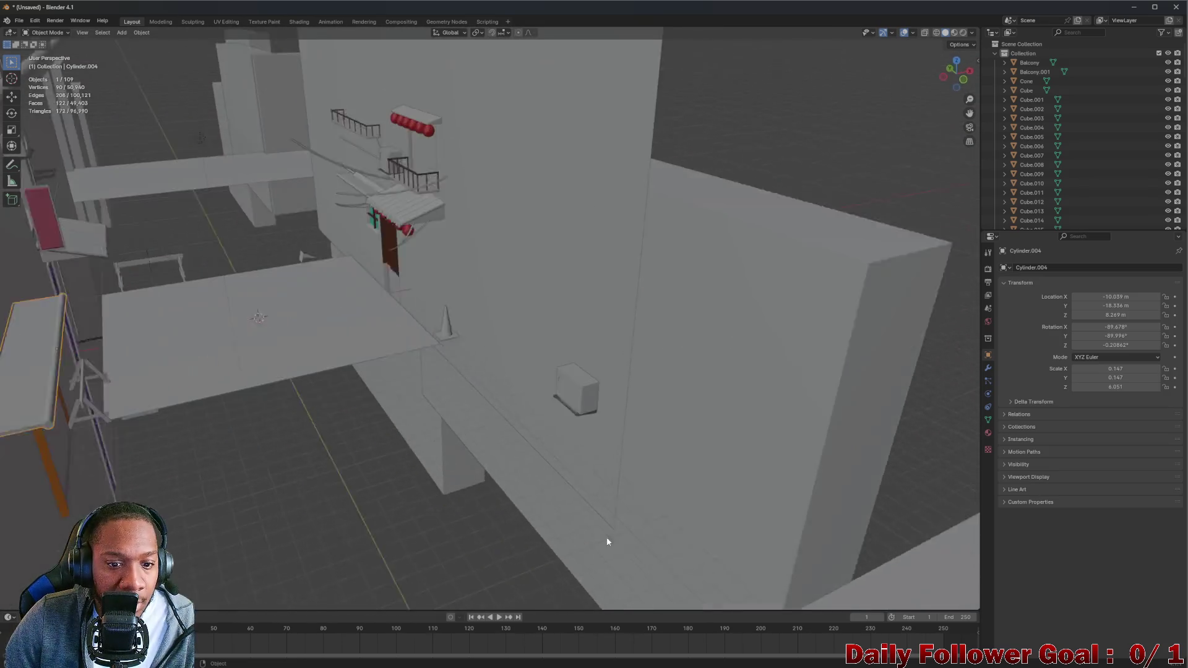
{"action": "left_click", "coordinate": [568, 374]}
{"action": "left_click_drag", "start_coordinate": [456, 355], "coordinate": [309, 228]}
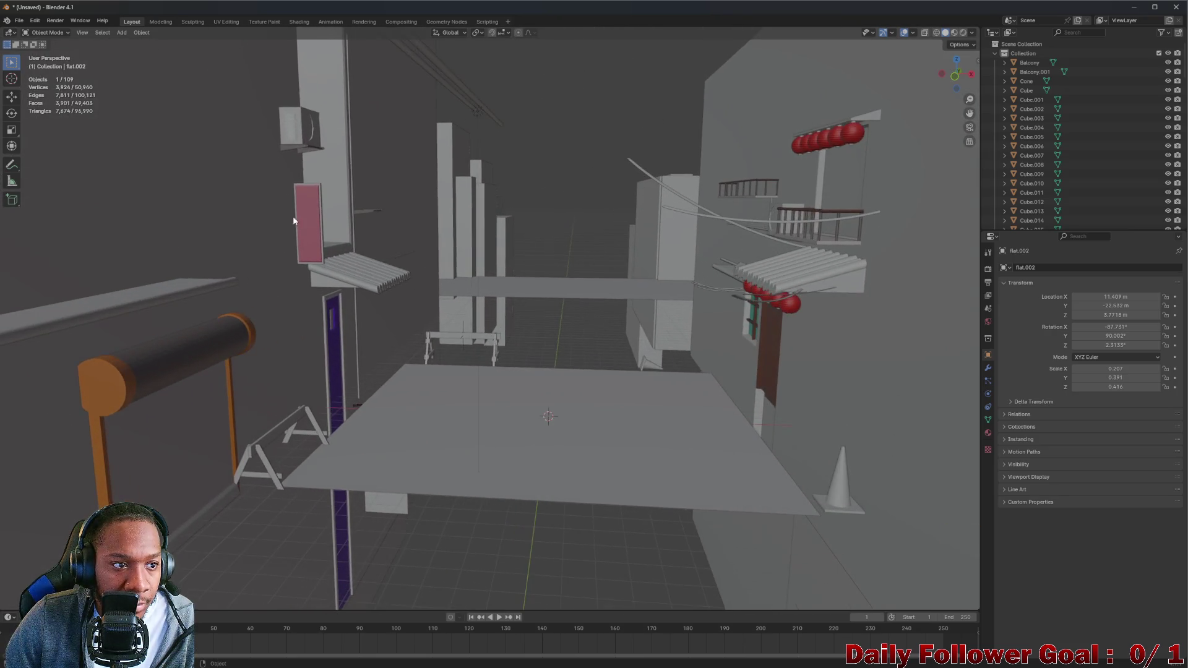
{"action": "left_click_drag", "start_coordinate": [431, 196], "coordinate": [280, 122]}
{"action": "left_click", "coordinate": [282, 123]}
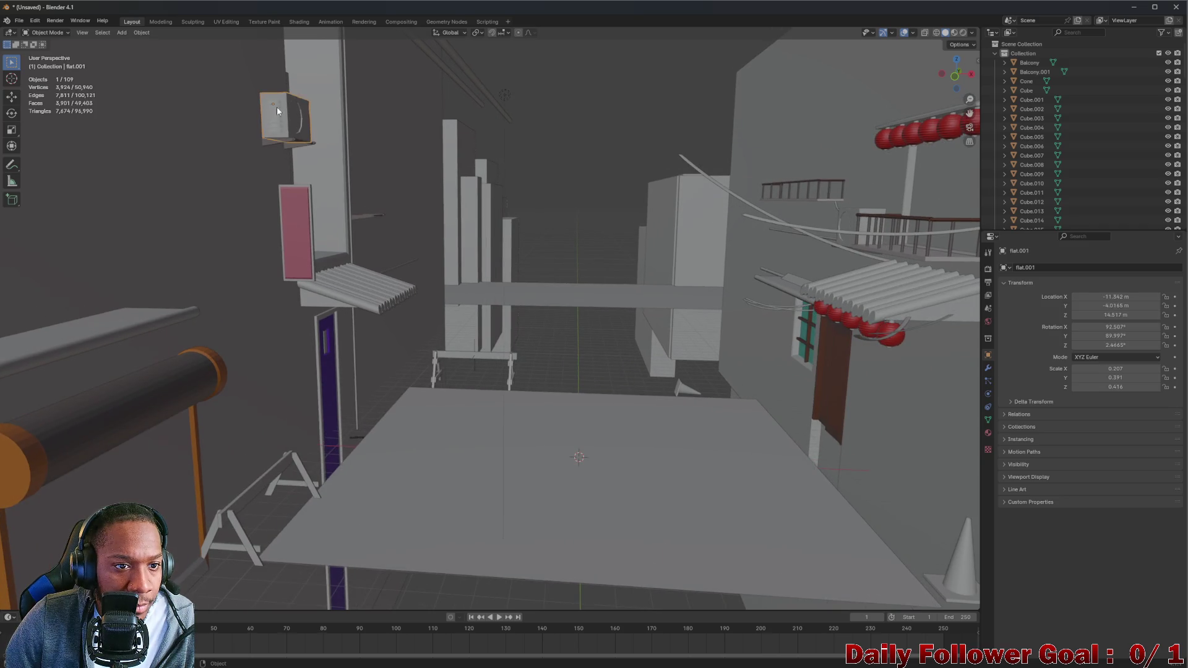
{"action": "scroll", "scroll_direction": "up", "scroll_amount": 3}
{"action": "left_click_drag", "start_coordinate": [362, 145], "coordinate": [518, 241]}
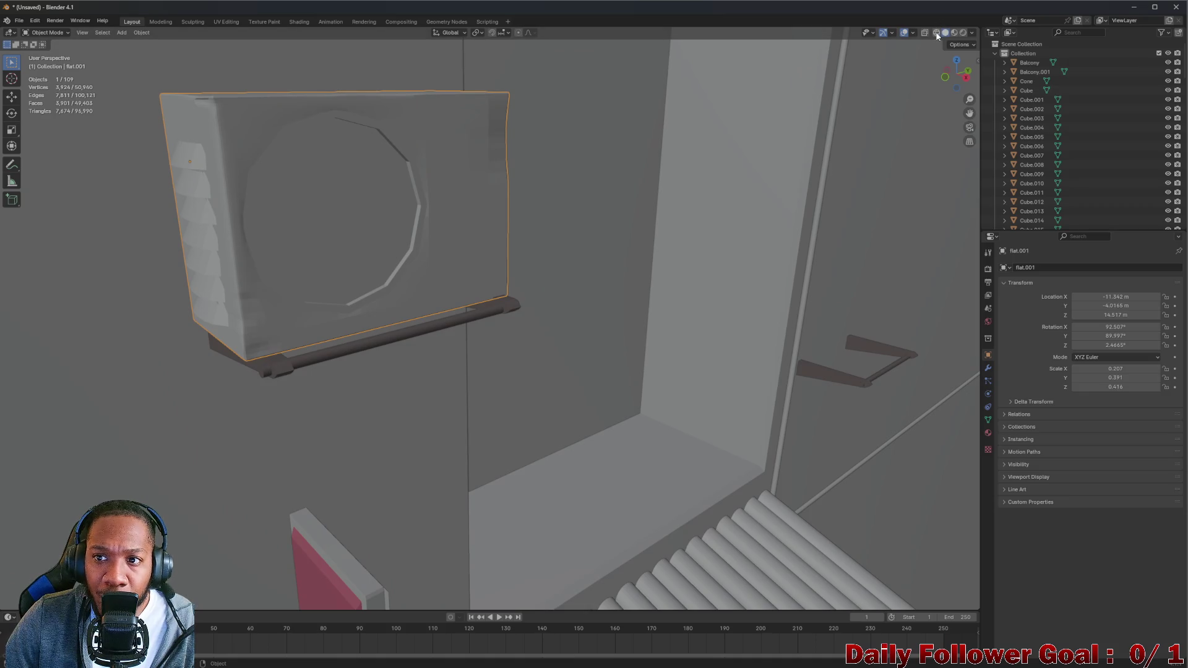
{"action": "left_click", "coordinate": [934, 36]}
Select the lantern sphere Sphere.010 and zoom and orbit around it
{"action": "left_click_drag", "start_coordinate": [461, 186], "coordinate": [53, 204]}
{"action": "scroll", "scroll_direction": "down", "scroll_amount": 3}
{"action": "left_click_drag", "start_coordinate": [312, 264], "coordinate": [821, 443]}
{"action": "left_click", "coordinate": [771, 455]}
{"action": "scroll", "scroll_direction": "up", "scroll_amount": 3}
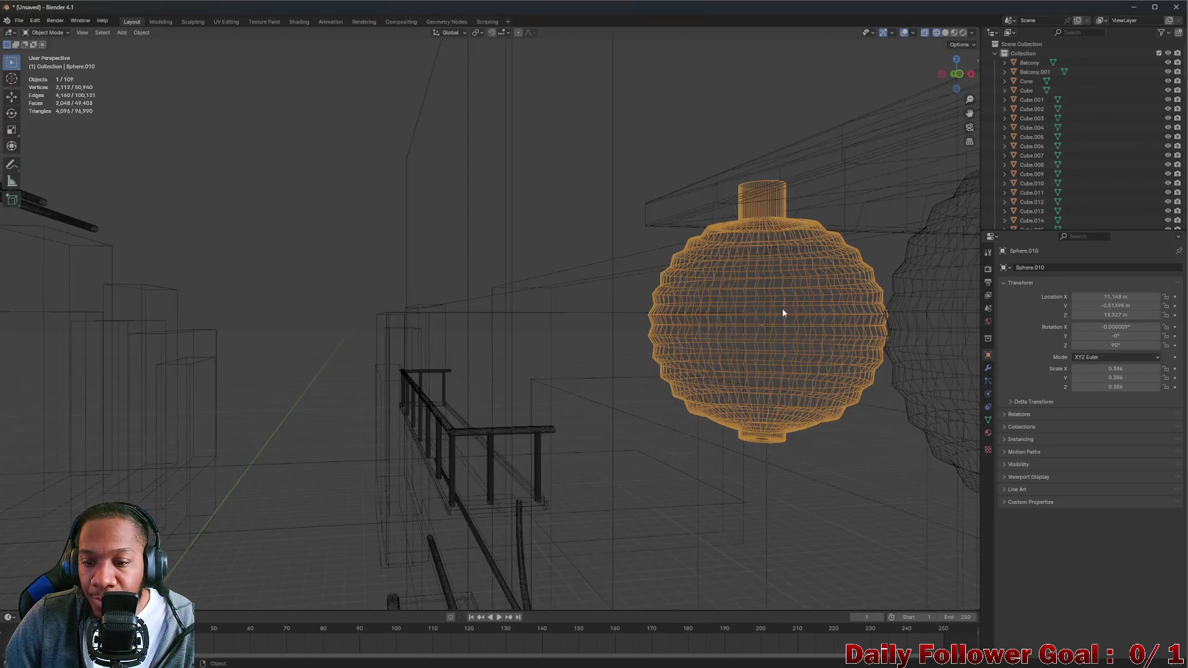
{"action": "scroll", "scroll_direction": "up", "scroll_amount": 3}
{"action": "scroll", "scroll_direction": "down", "scroll_amount": 3}
{"action": "left_click_drag", "start_coordinate": [689, 321], "coordinate": [692, 334]}
{"action": "scroll", "scroll_direction": "down", "scroll_amount": 3}
{"action": "scroll", "scroll_direction": "down", "scroll_amount": 3}
{"action": "scroll", "scroll_direction": "up", "scroll_amount": 3}
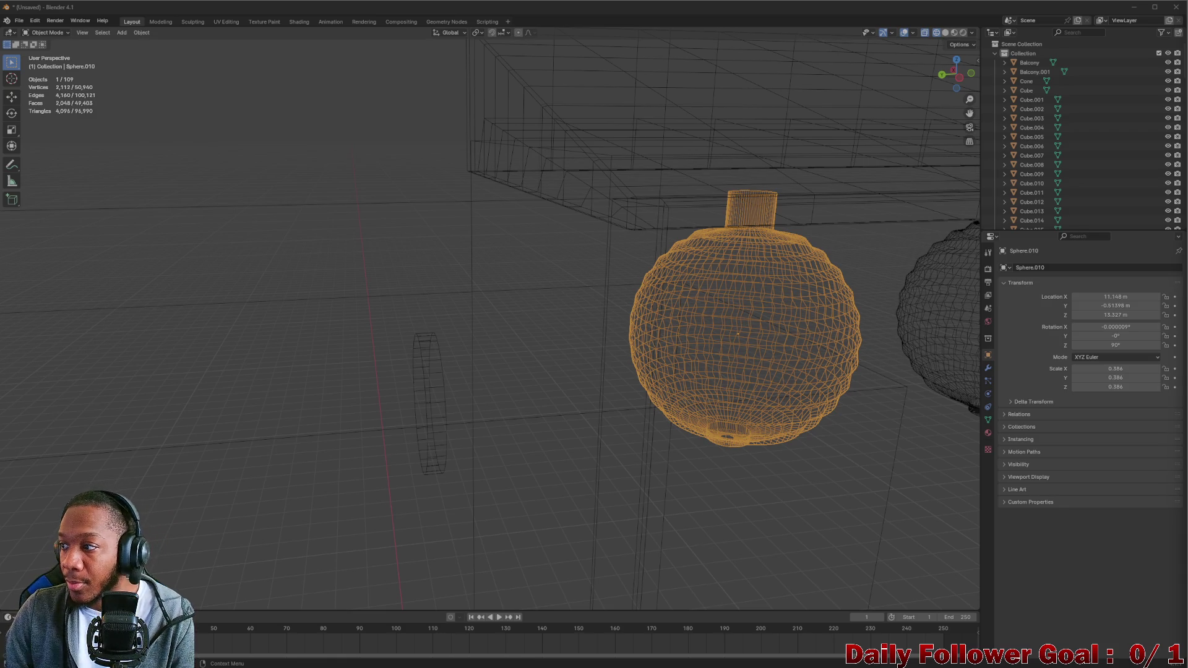
{"action": "scroll", "scroll_direction": "down", "scroll_amount": 3}
Orbit out over the row of lanterns to a top-down view of the scene
{"action": "left_click_drag", "start_coordinate": [716, 292], "coordinate": [627, 288]}
{"action": "scroll", "scroll_direction": "down", "scroll_amount": 3}
{"action": "scroll", "scroll_direction": "down", "scroll_amount": 3}
{"action": "scroll", "scroll_direction": "up", "scroll_amount": 3}
{"action": "right_click", "coordinate": [552, 335]}
{"action": "left_click_drag", "start_coordinate": [552, 242], "coordinate": [725, 299]}
{"action": "scroll", "scroll_direction": "down", "scroll_amount": 3}
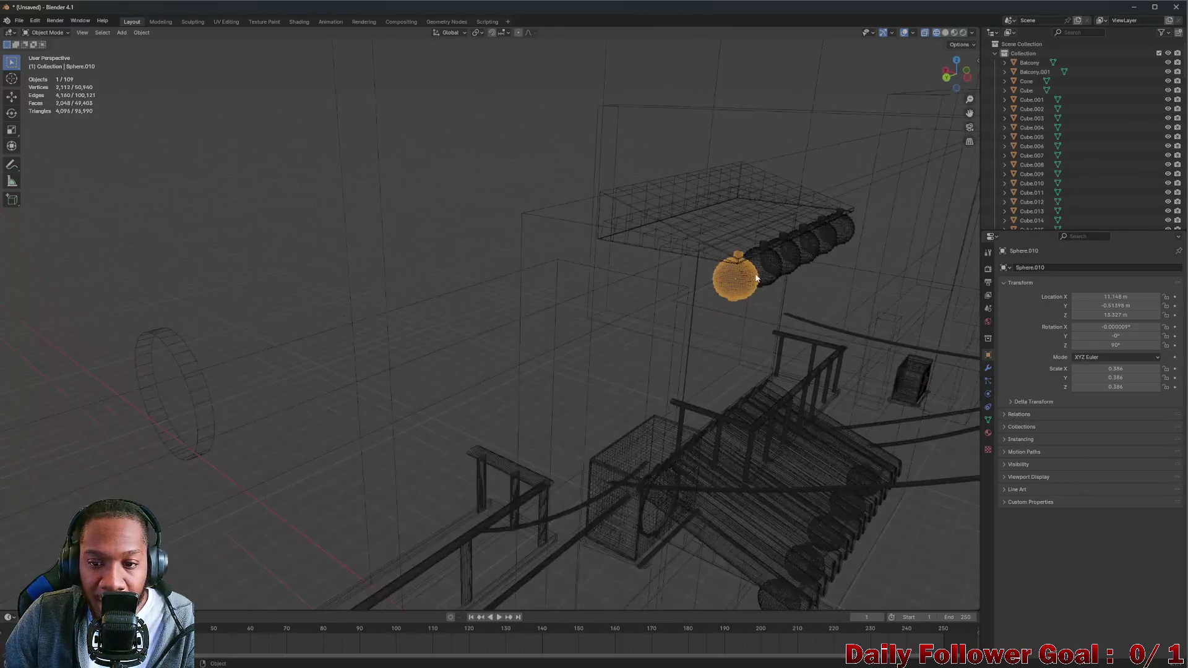
{"action": "scroll", "scroll_direction": "down", "scroll_amount": 3}
{"action": "left_click_drag", "start_coordinate": [552, 270], "coordinate": [362, 301]}
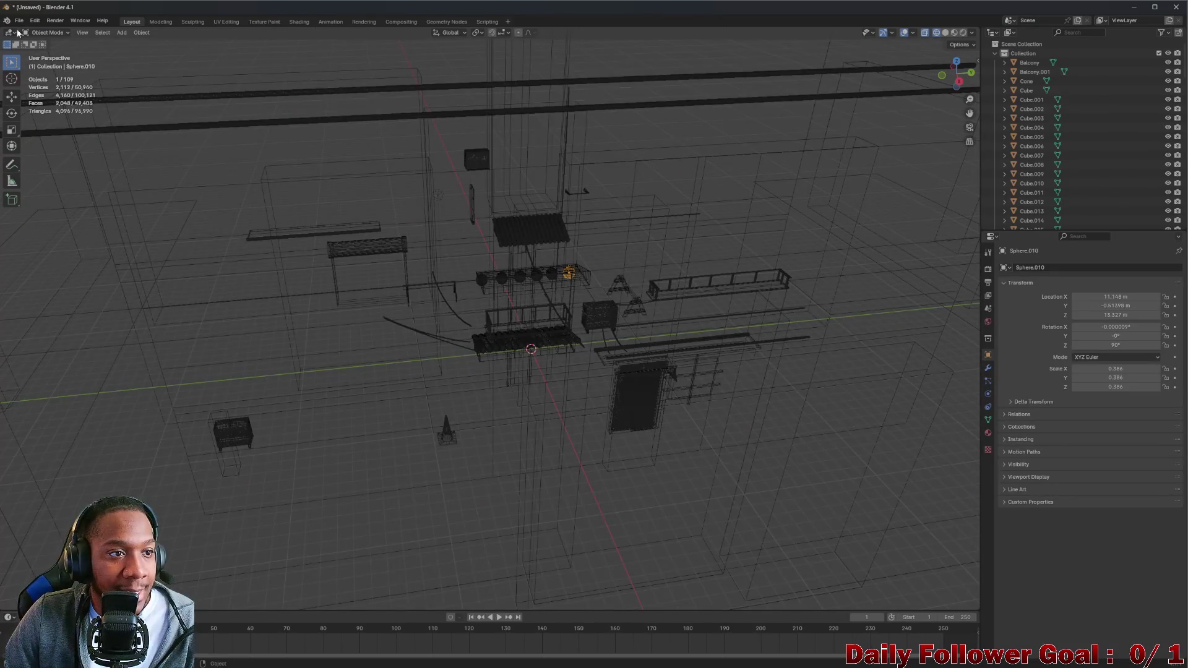
{"action": "left_click", "coordinate": [15, 32]}
{"action": "left_click_drag", "start_coordinate": [608, 146], "coordinate": [854, 93]}
Play the animation briefly, stopping at frame 45, then return to solid shading
{"action": "key", "text": "space"}
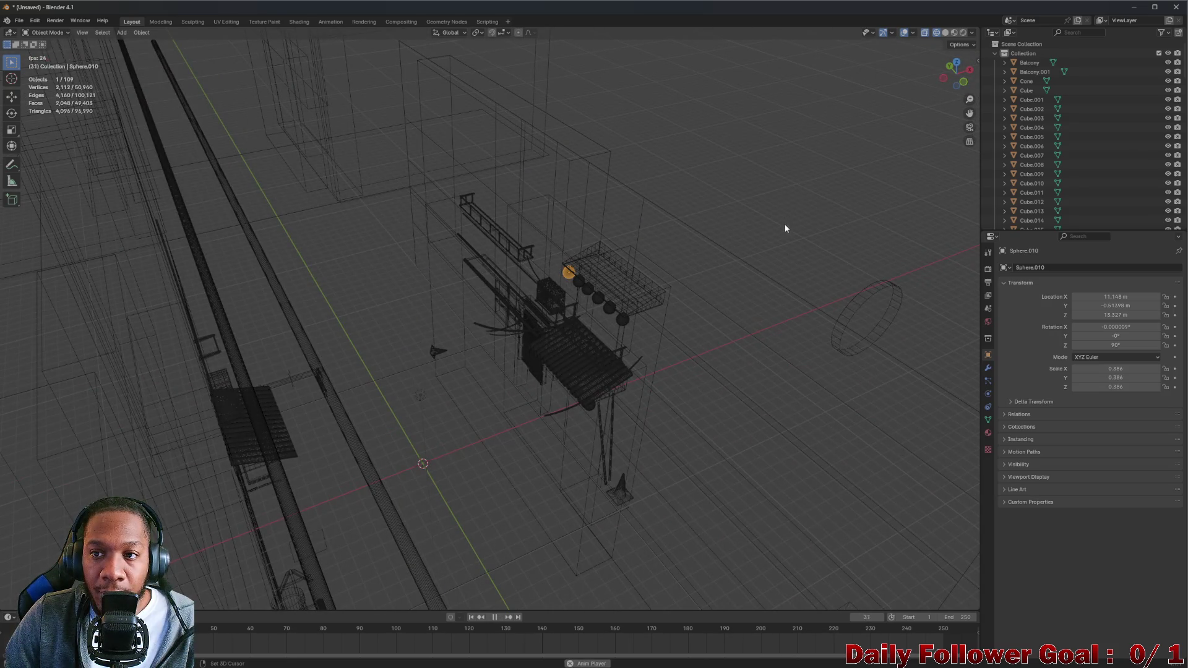
{"action": "key", "text": "space"}
{"action": "left_click_drag", "start_coordinate": [706, 296], "coordinate": [497, 223]}
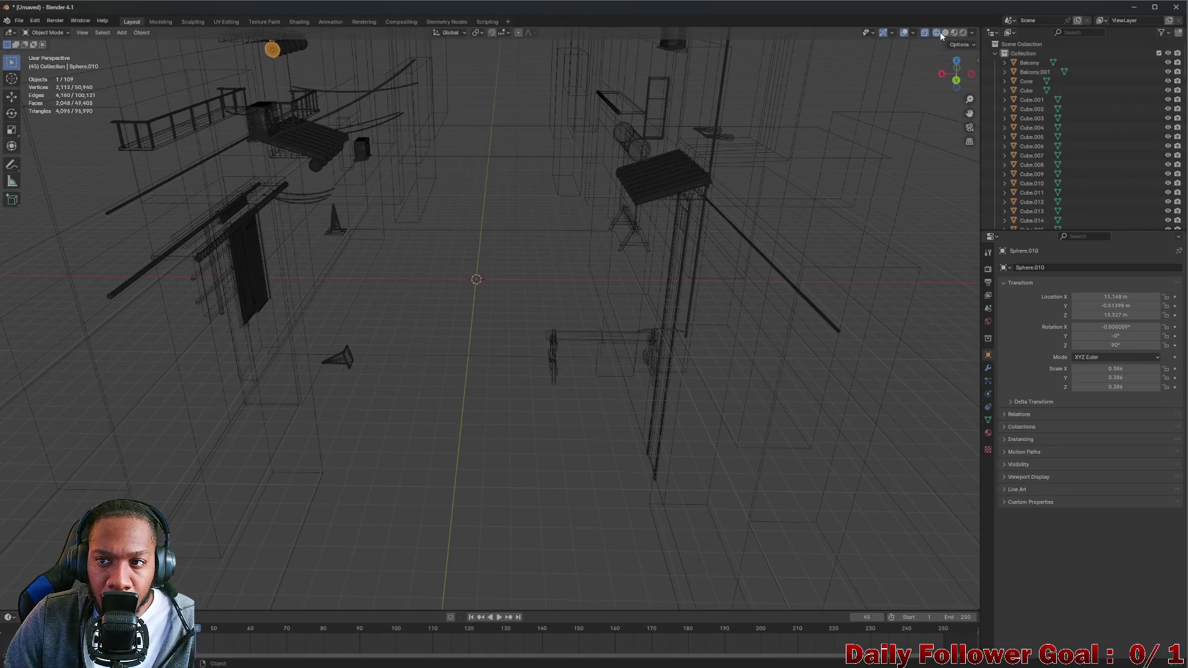
{"action": "left_click", "coordinate": [946, 34]}
Alternate selecting the standing Cone and the lying Traffic Cone, then orbit closer
{"action": "left_click_drag", "start_coordinate": [781, 123], "coordinate": [470, 226]}
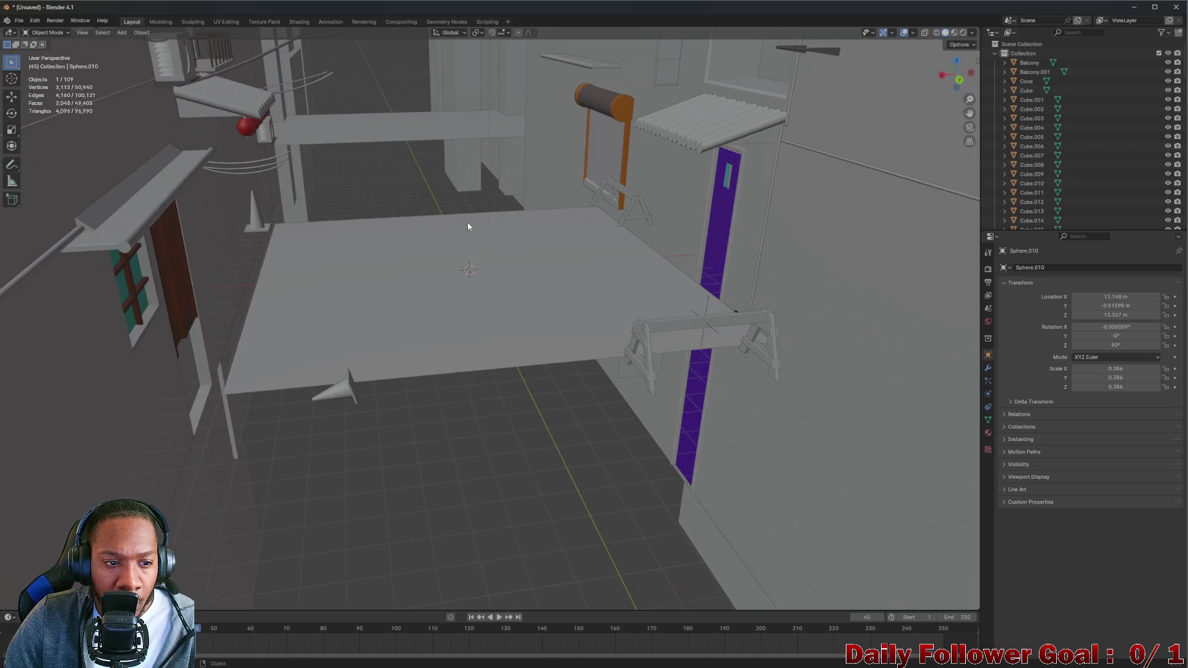
{"action": "left_click", "coordinate": [256, 227]}
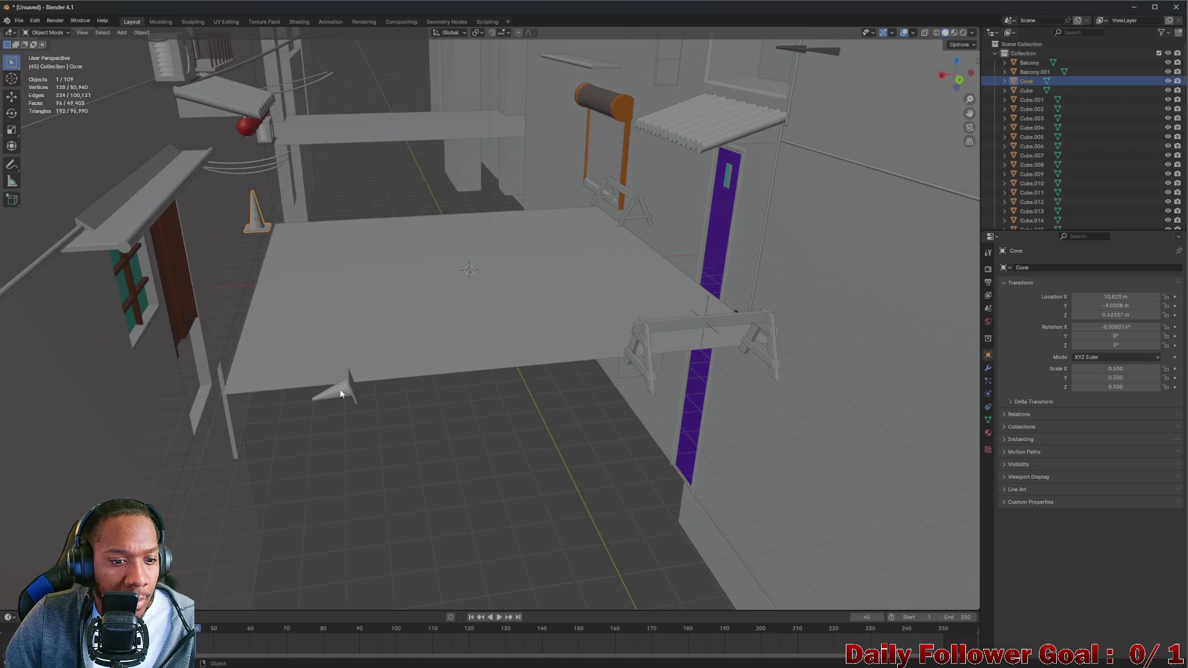
{"action": "left_click", "coordinate": [343, 392]}
{"action": "left_click", "coordinate": [253, 224]}
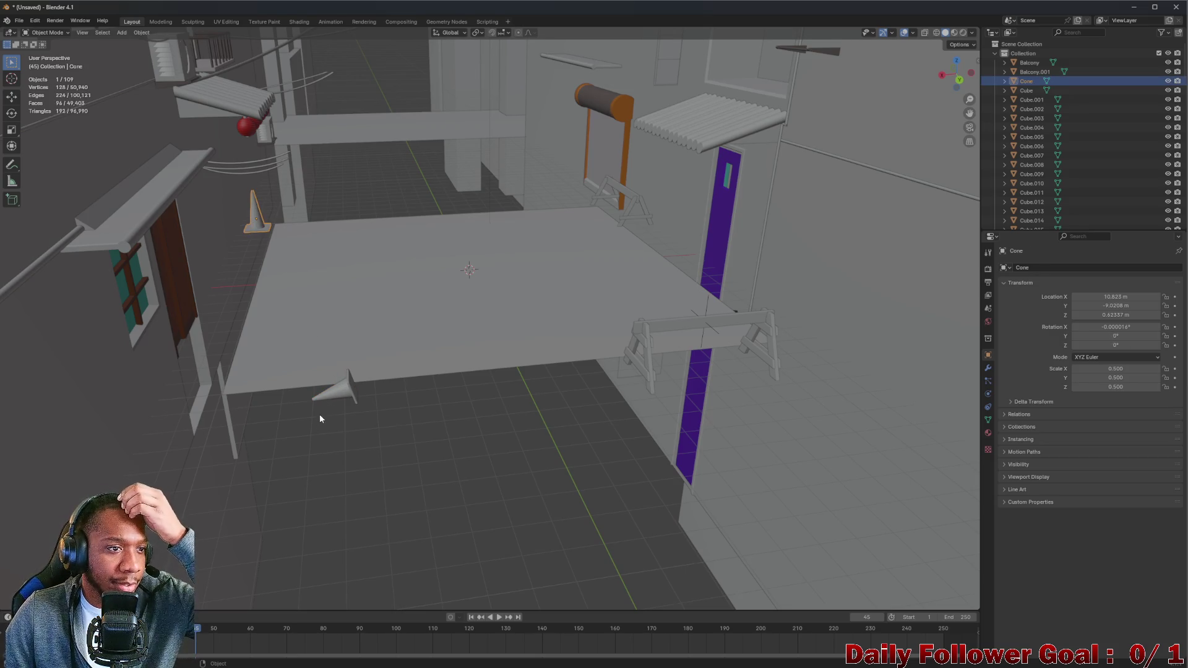
{"action": "left_click", "coordinate": [339, 390]}
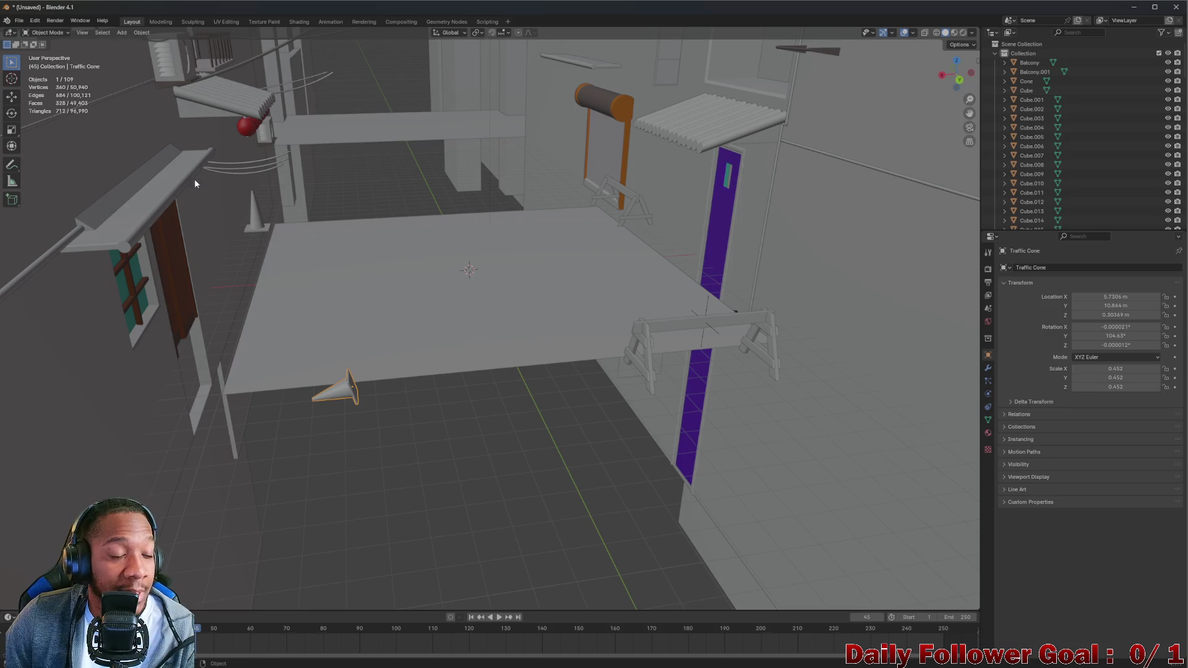
{"action": "left_click", "coordinate": [256, 225]}
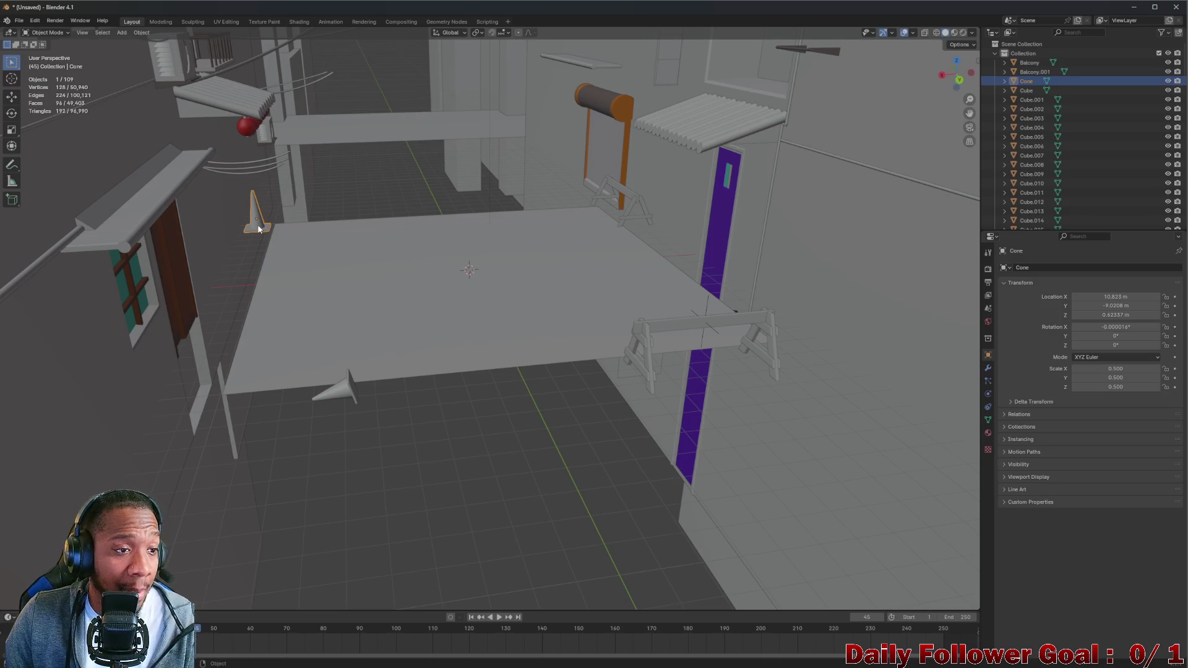
{"action": "left_click_drag", "start_coordinate": [366, 184], "coordinate": [333, 300]}
{"action": "scroll", "scroll_direction": "down", "scroll_amount": 3}
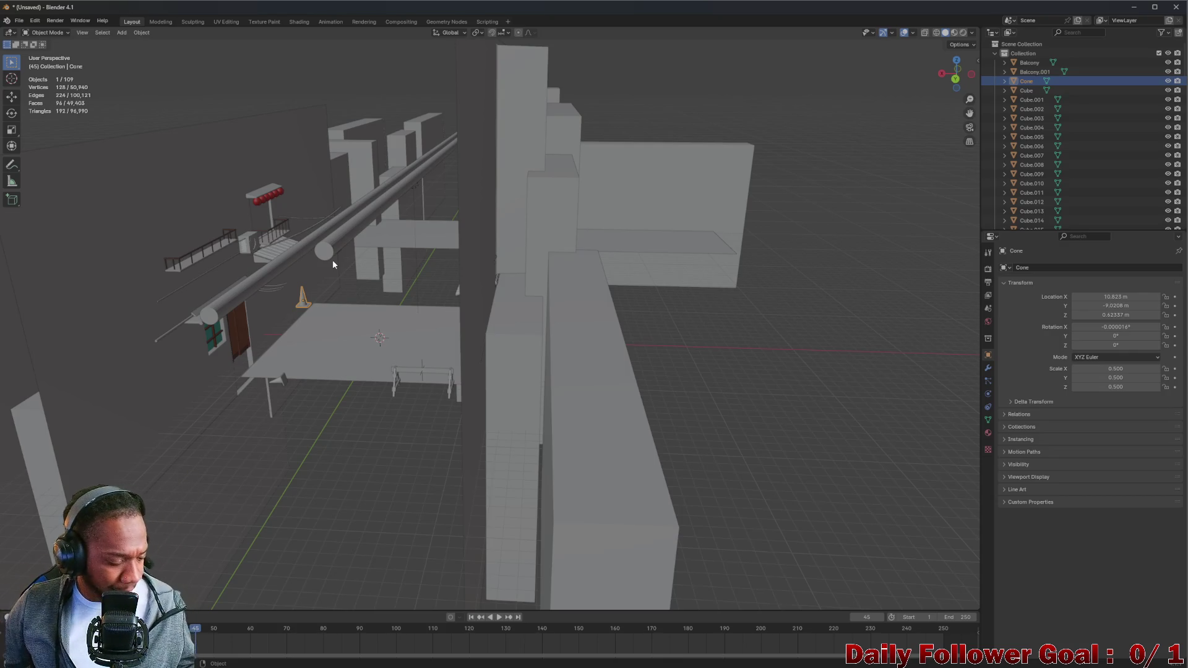
{"action": "left_click_drag", "start_coordinate": [338, 257], "coordinate": [511, 463]}
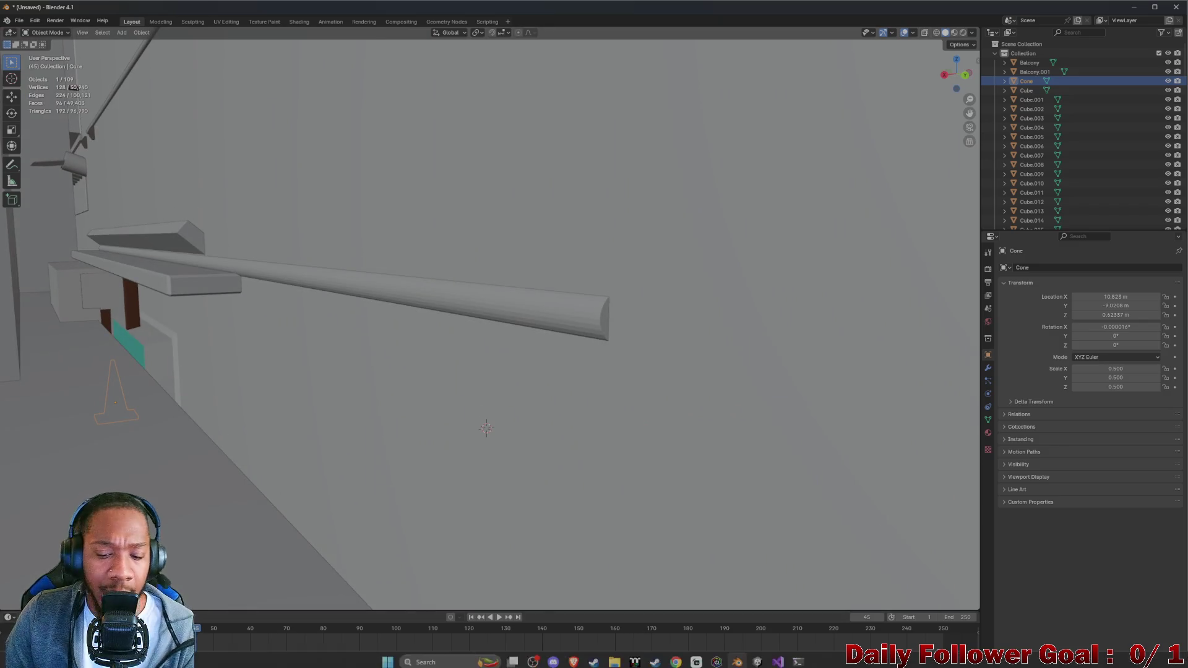
In Unity, fly the Scene view to the red lantern sphere, select it, then minimize Unity
{"action": "mouse_move", "coordinate": [757, 663]}
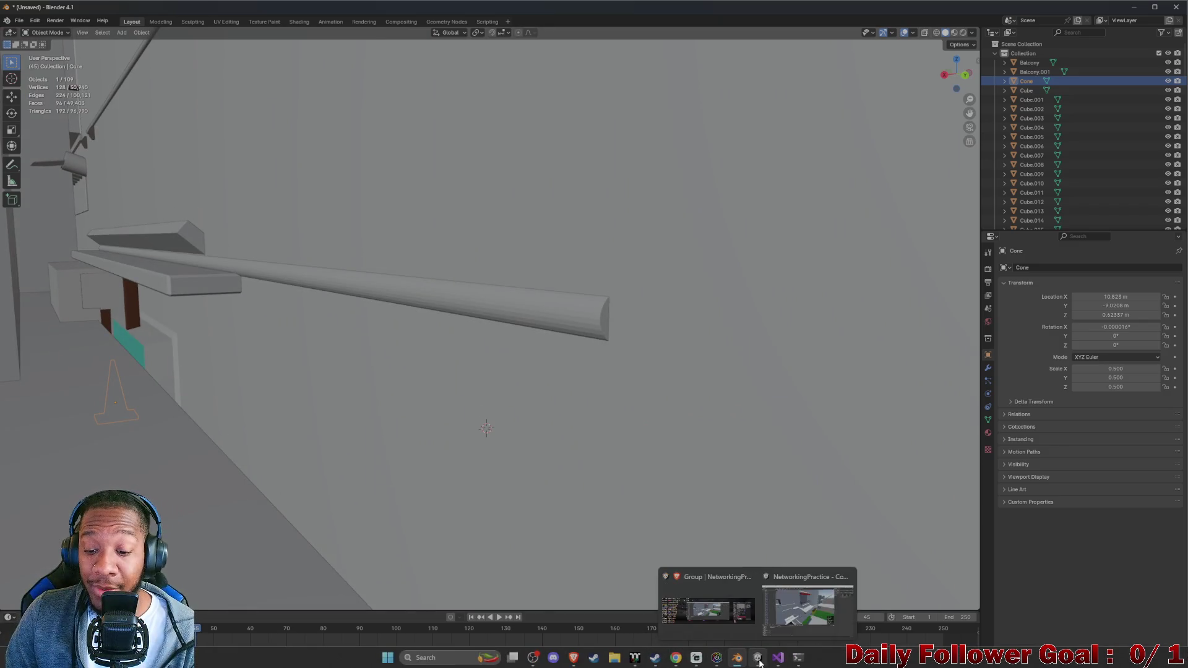
{"action": "left_click", "coordinate": [804, 606]}
{"action": "left_click_drag", "start_coordinate": [736, 416], "coordinate": [593, 242]}
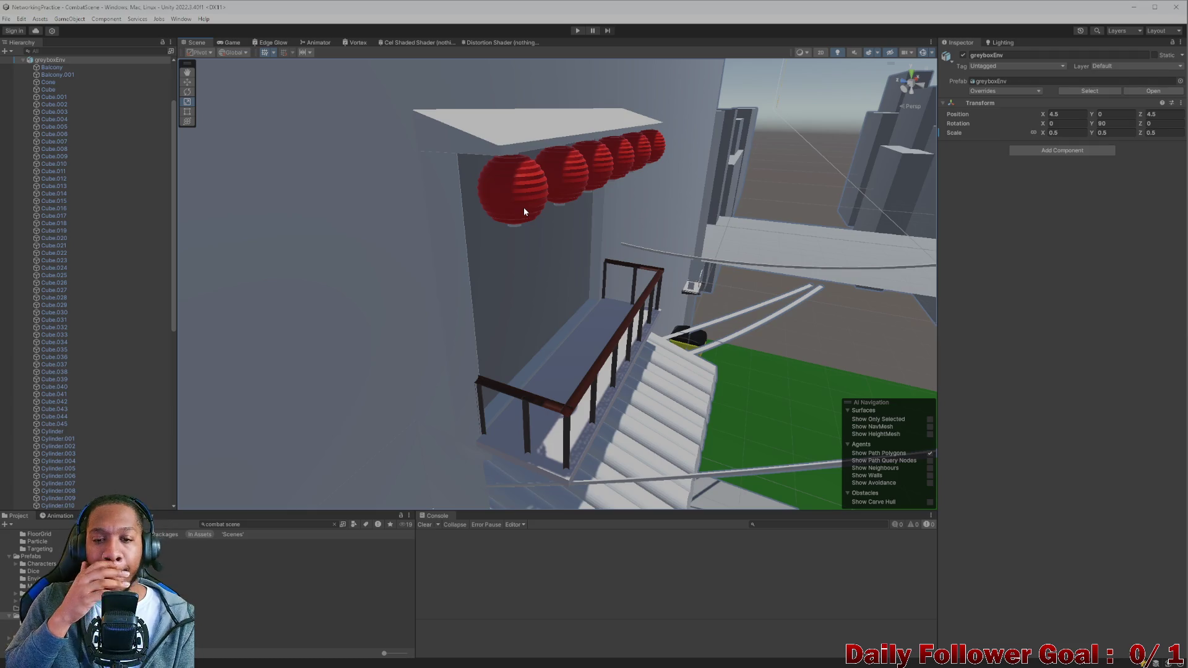
{"action": "left_click_drag", "start_coordinate": [524, 211], "coordinate": [628, 251]}
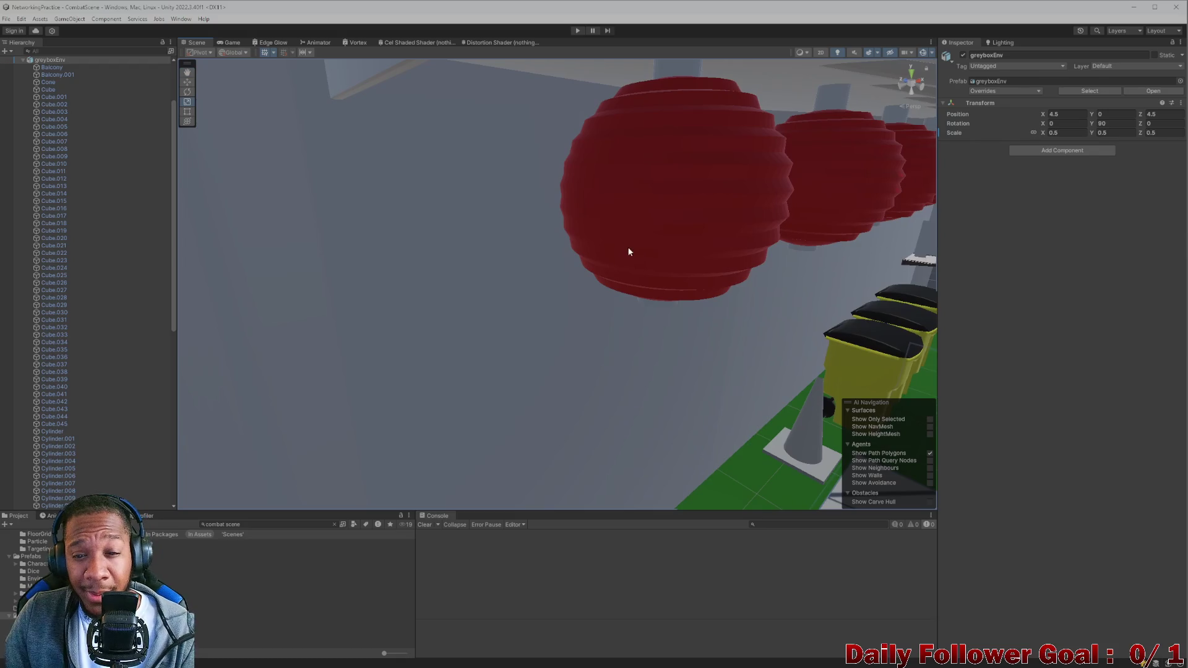
{"action": "left_click", "coordinate": [647, 247]}
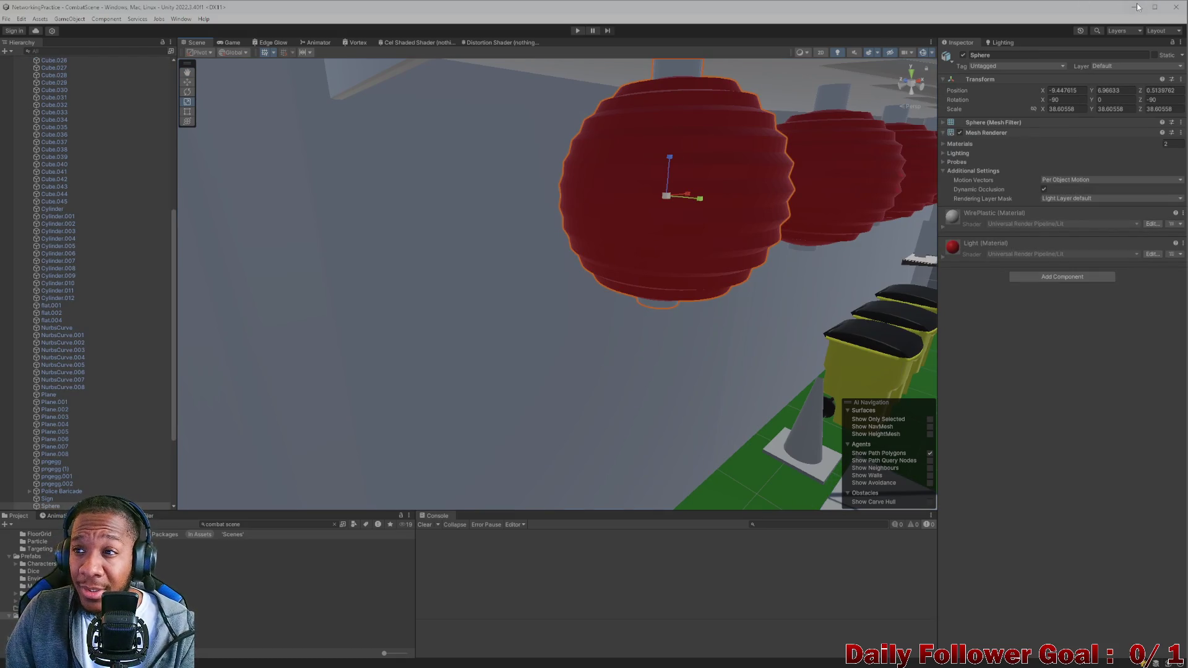
{"action": "left_click", "coordinate": [1135, 8]}
{"action": "right_click", "coordinate": [348, 282]}
Click the red lantern sphere and a wall plane, then clear the selection
{"action": "left_click_drag", "start_coordinate": [673, 154], "coordinate": [328, 289]}
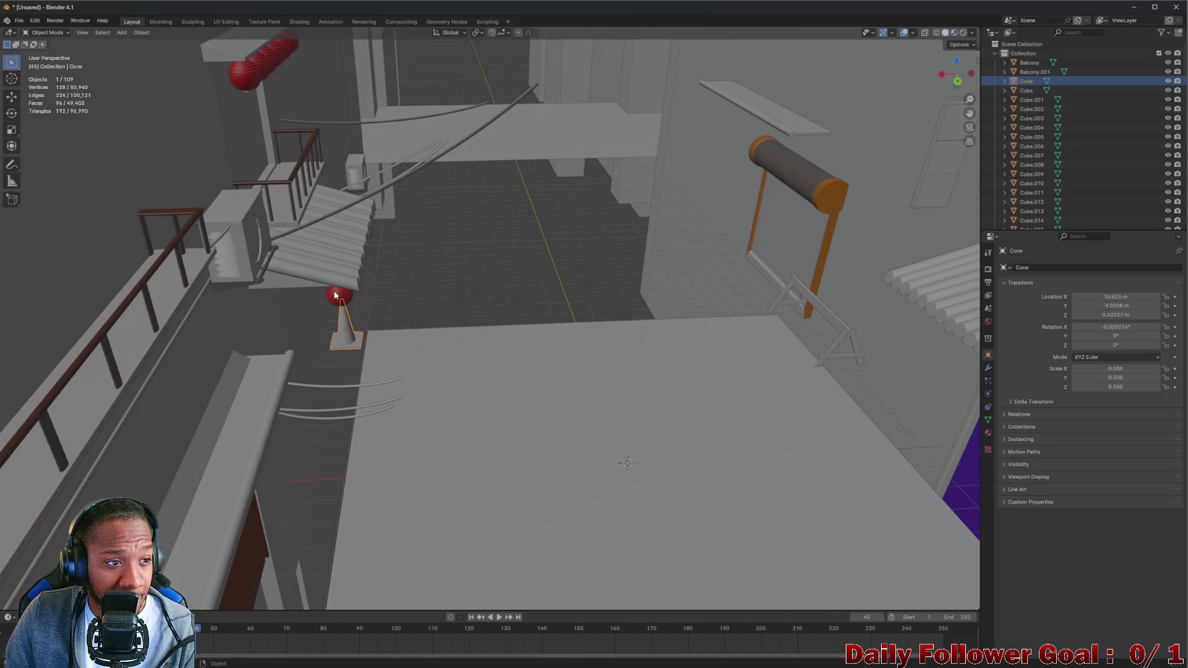
{"action": "left_click", "coordinate": [335, 295]}
{"action": "right_click", "coordinate": [478, 306]}
{"action": "left_click_drag", "start_coordinate": [539, 294], "coordinate": [358, 354]}
{"action": "left_click", "coordinate": [469, 358]}
{"action": "left_click", "coordinate": [620, 372]}
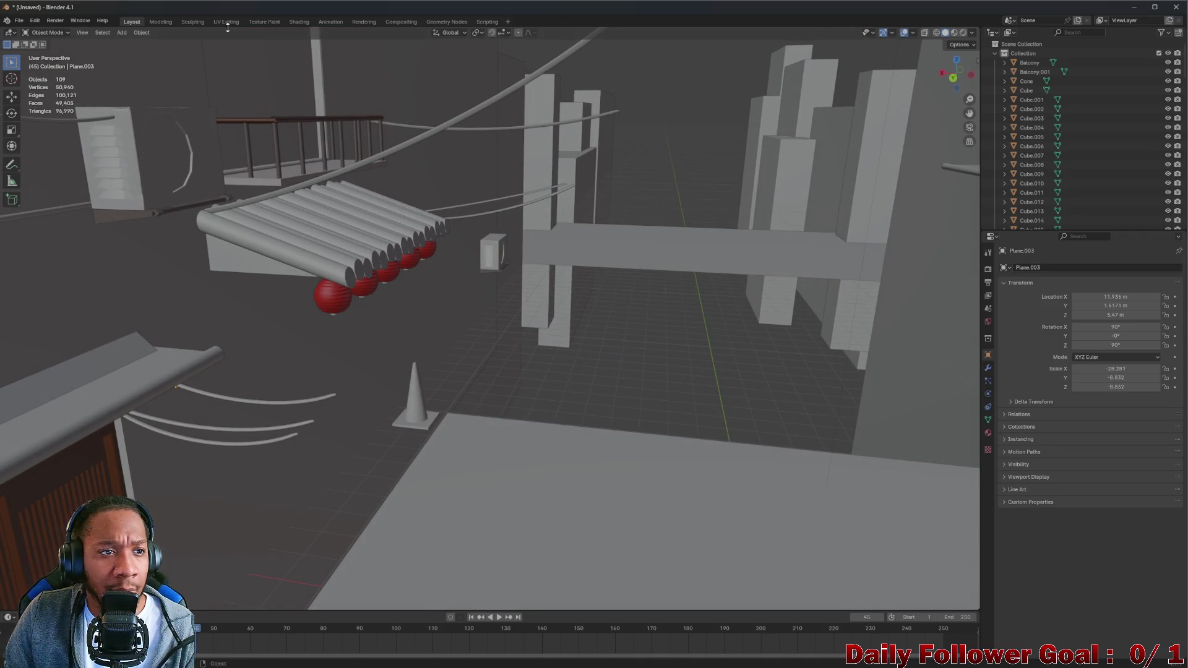
Add a UV sphere, Sphere.011, at the world origin and orbit in to inspect it
{"action": "left_click", "coordinate": [121, 32]}
{"action": "left_click", "coordinate": [121, 32]}
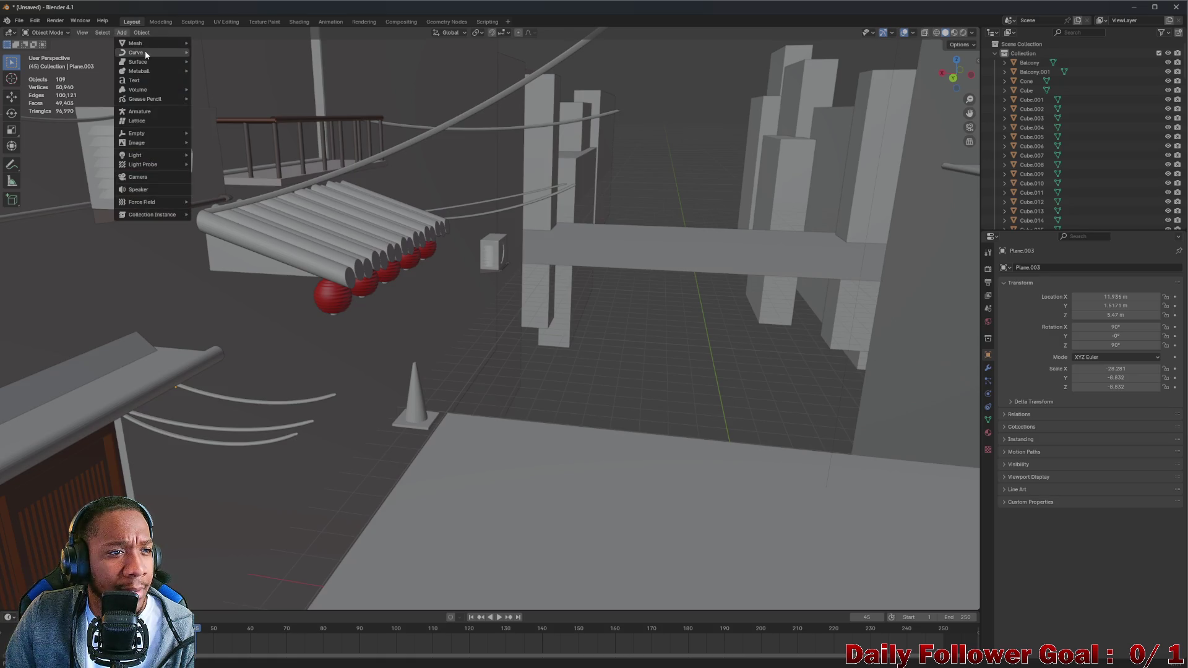
{"action": "mouse_move", "coordinate": [159, 41]}
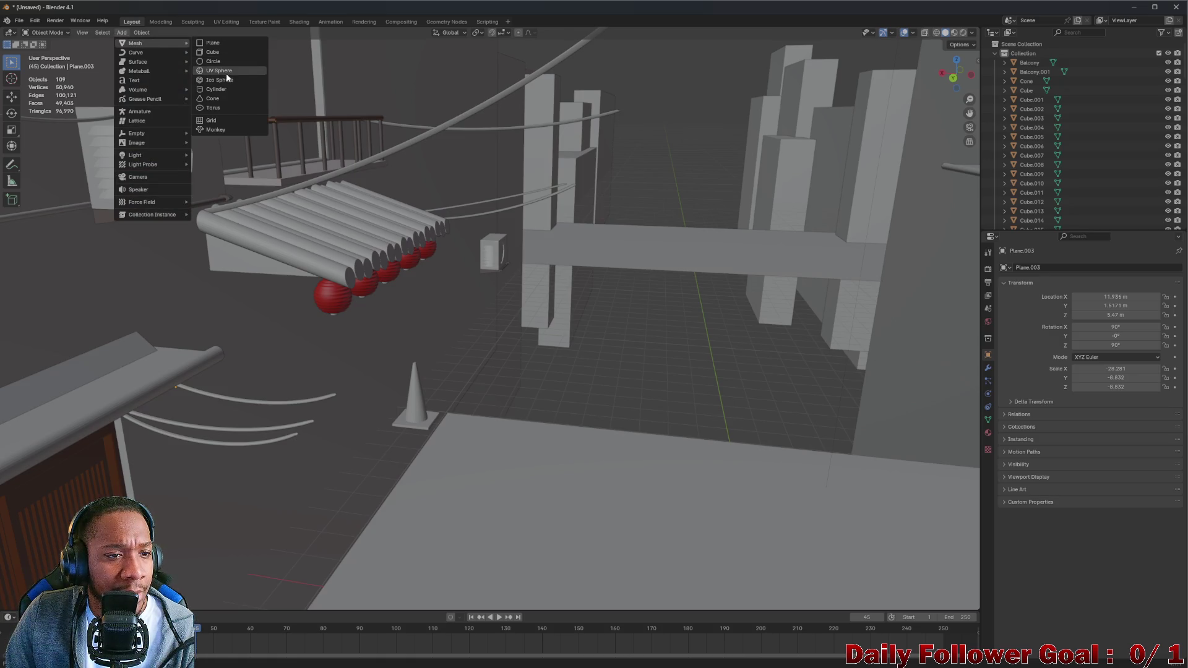
{"action": "left_click", "coordinate": [226, 71]}
{"action": "left_click_drag", "start_coordinate": [456, 275], "coordinate": [437, 307]}
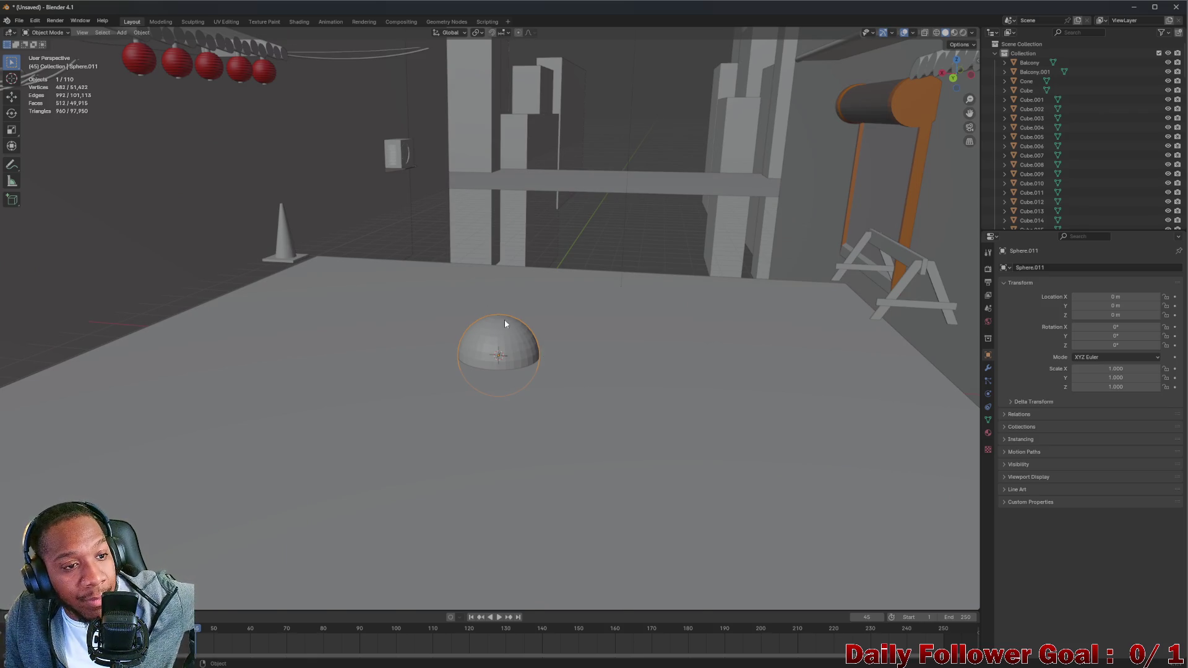
{"action": "scroll", "scroll_direction": "down", "scroll_amount": 3}
{"action": "left_click_drag", "start_coordinate": [463, 300], "coordinate": [530, 302]}
{"action": "scroll", "scroll_direction": "up", "scroll_amount": 3}
{"action": "scroll", "scroll_direction": "up", "scroll_amount": 3}
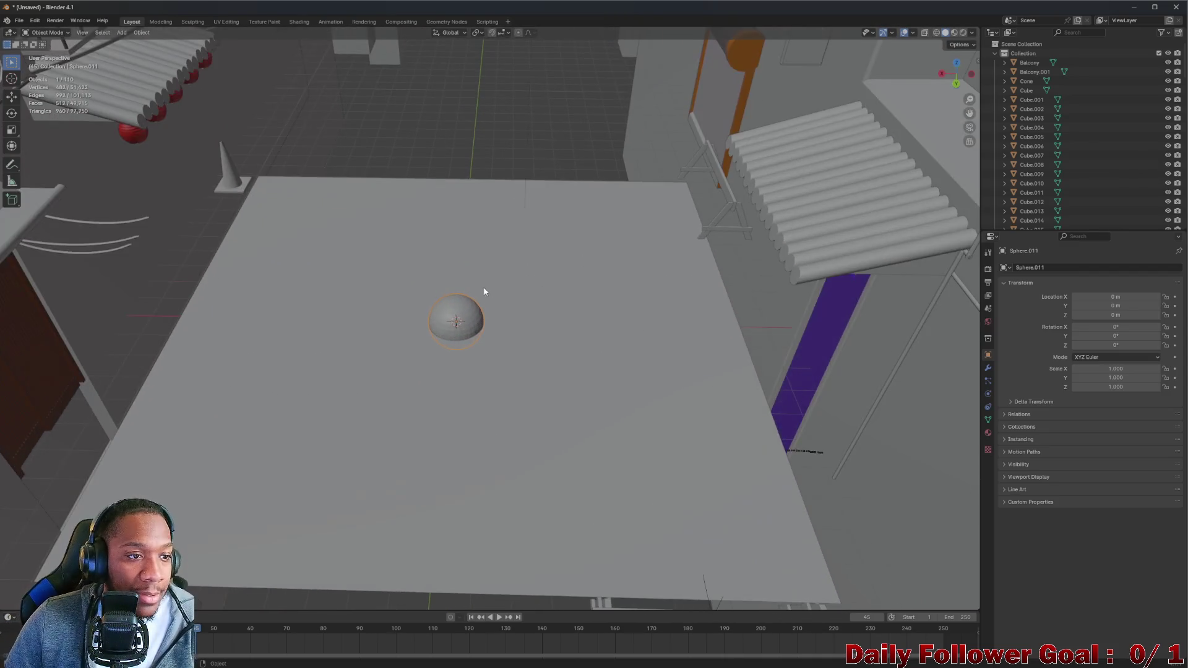
{"action": "scroll", "scroll_direction": "up", "scroll_amount": 3}
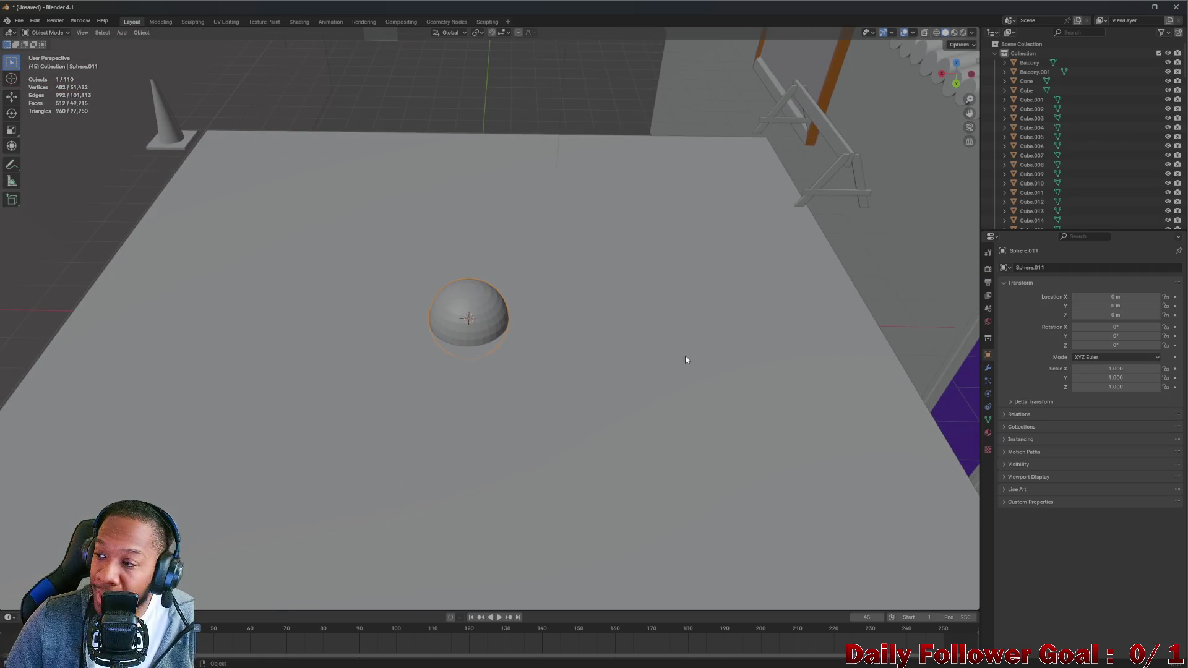
{"action": "left_click_drag", "start_coordinate": [740, 350], "coordinate": [419, 151]}
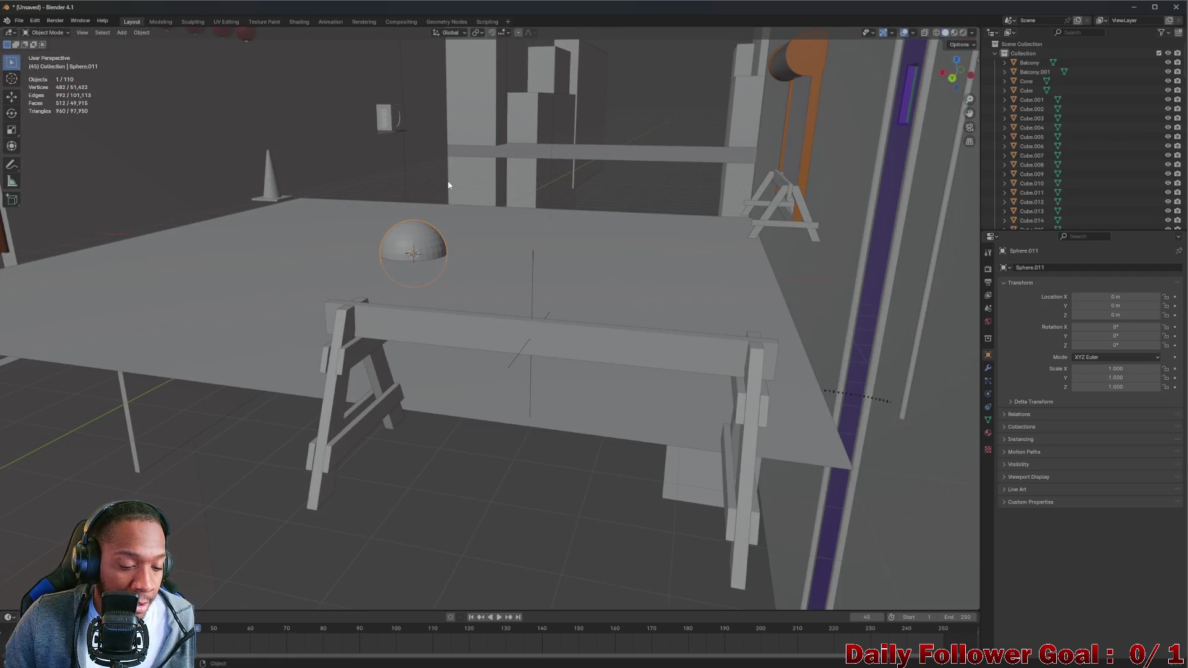
{"action": "left_click_drag", "start_coordinate": [286, 151], "coordinate": [397, 252]}
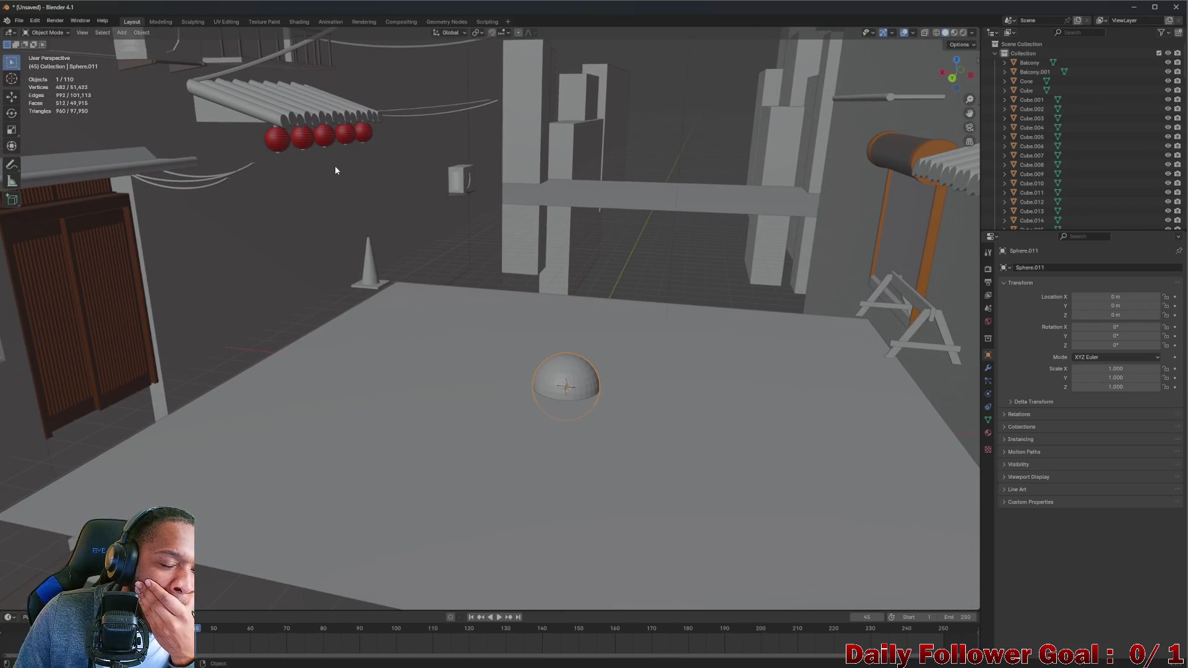
Select the leftmost red sphere, then its neighbour, viewed from above the platform
{"action": "left_click", "coordinate": [278, 138]}
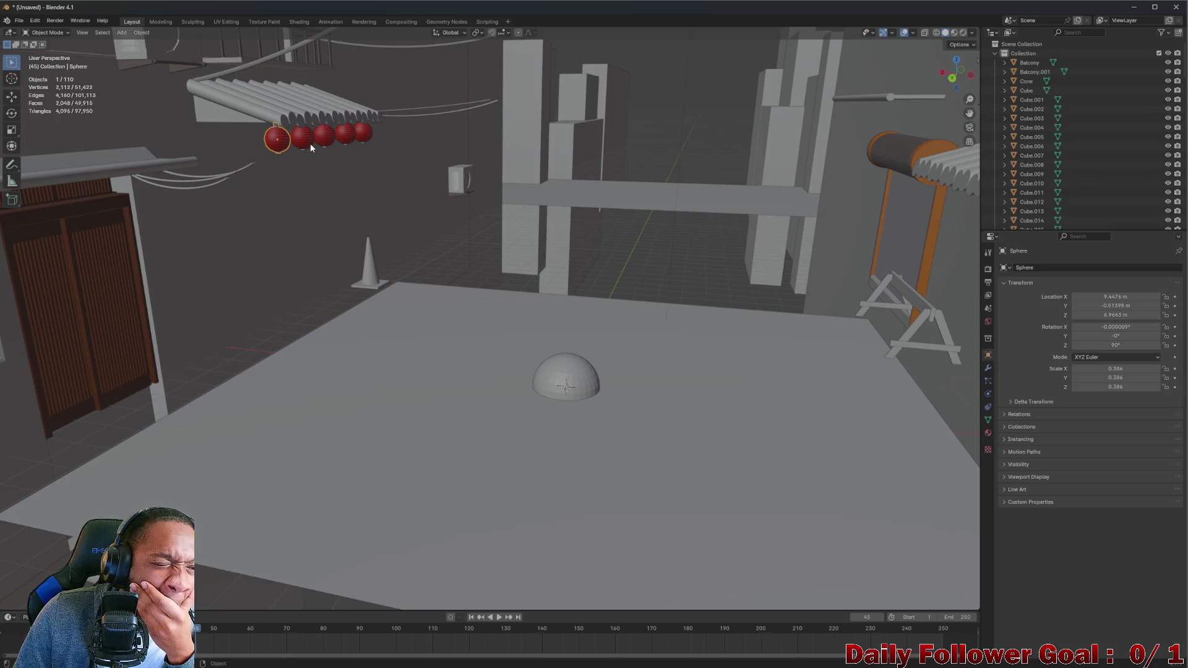
{"action": "scroll", "scroll_direction": "up", "scroll_amount": 3}
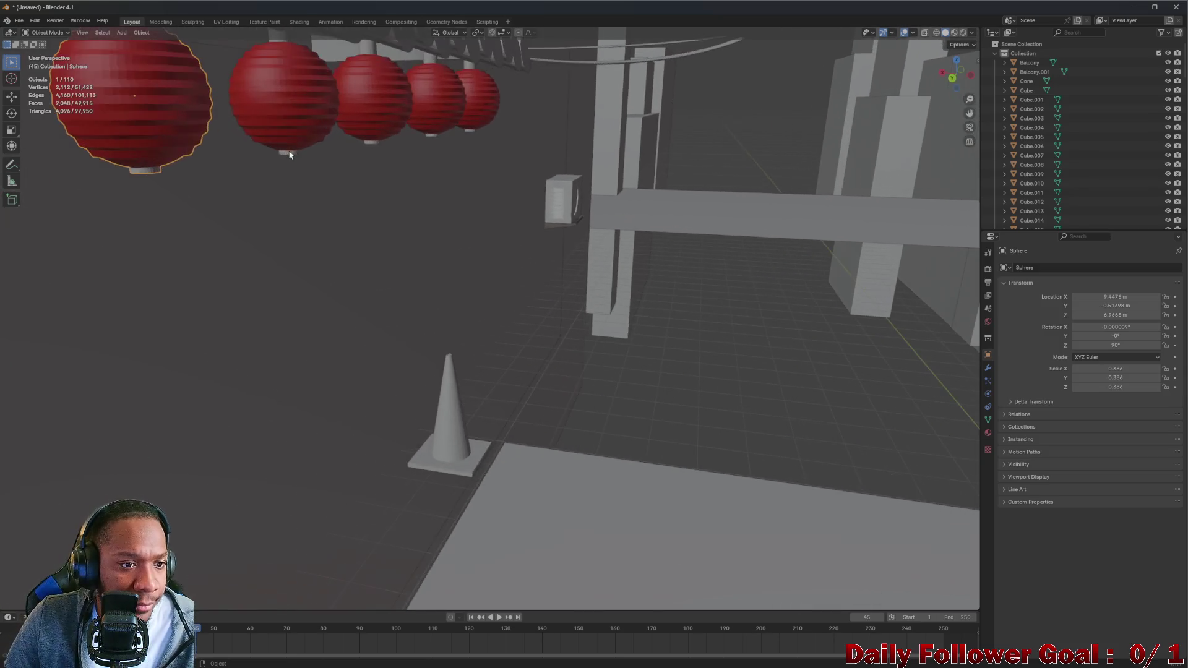
{"action": "scroll", "scroll_direction": "down", "scroll_amount": 3}
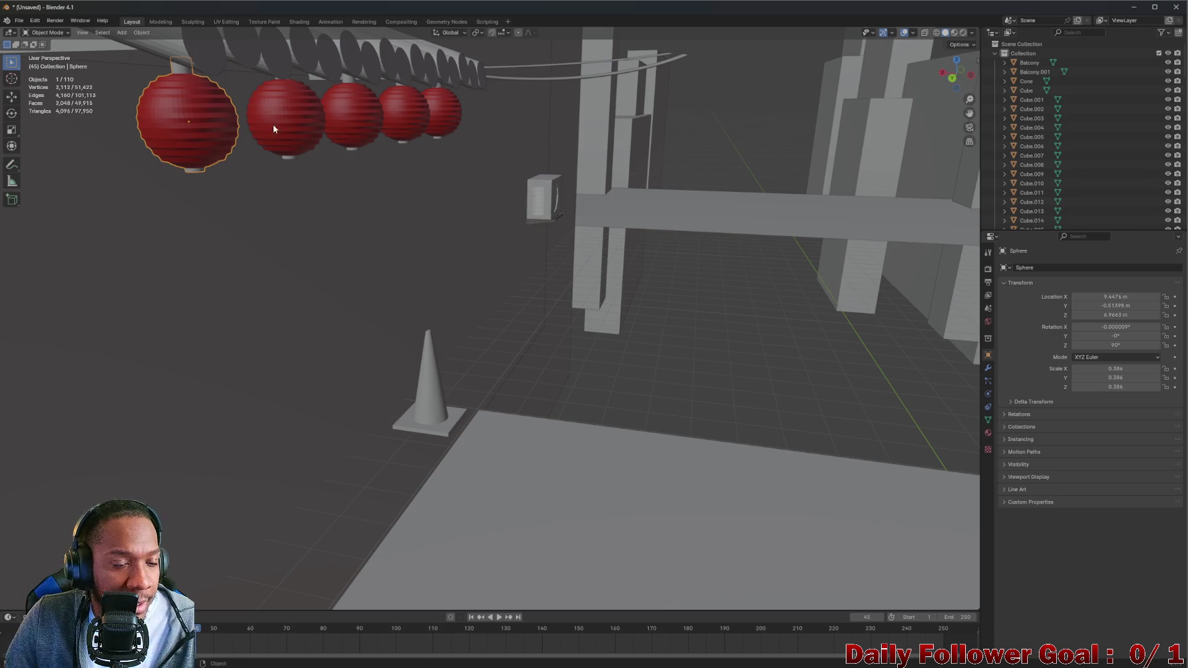
{"action": "scroll", "scroll_direction": "down", "scroll_amount": 3}
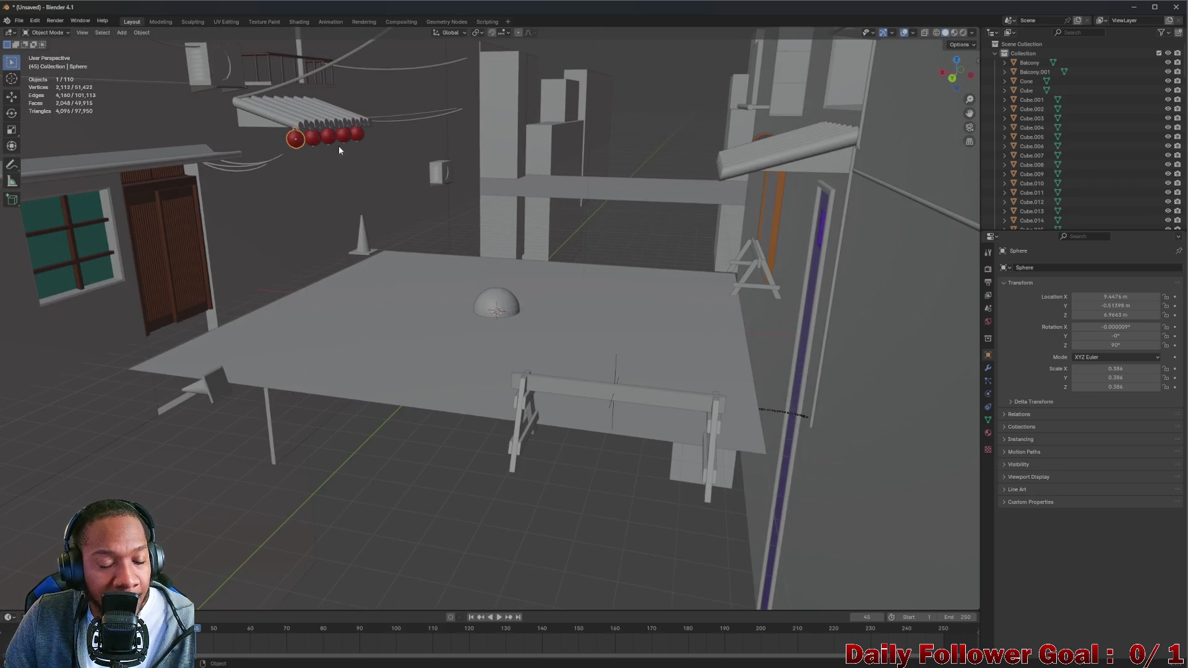
{"action": "left_click_drag", "start_coordinate": [432, 277], "coordinate": [389, 295]}
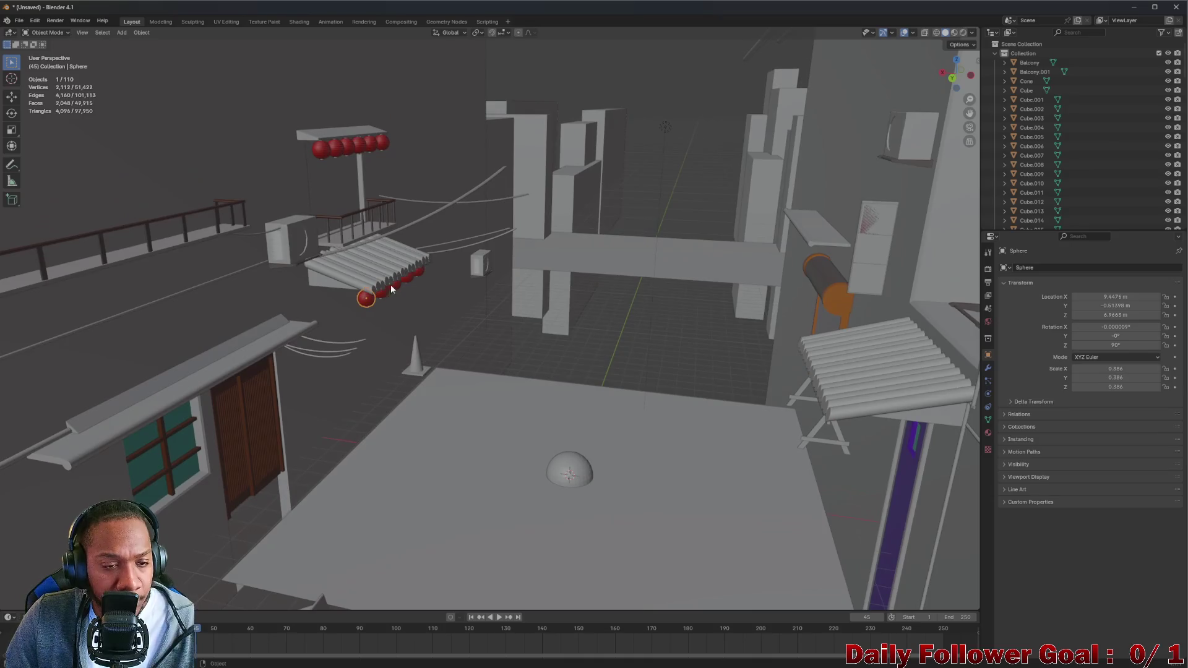
{"action": "scroll", "scroll_direction": "down", "scroll_amount": 3}
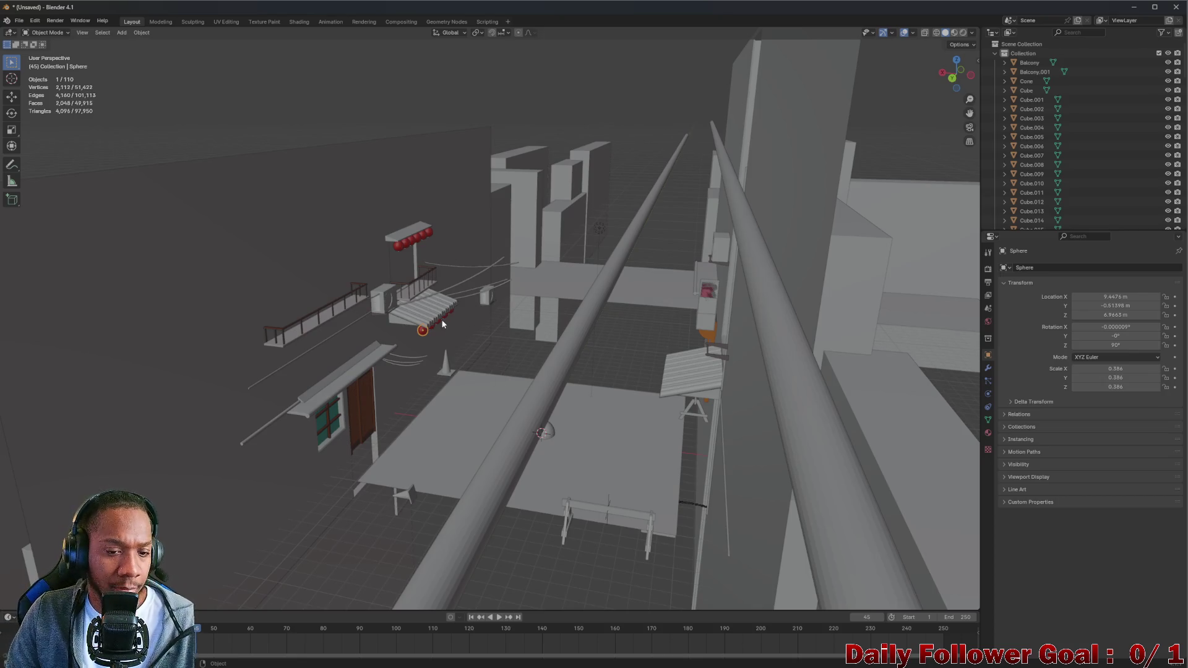
{"action": "scroll", "scroll_direction": "up", "scroll_amount": 3}
{"action": "left_click_drag", "start_coordinate": [445, 334], "coordinate": [397, 152]}
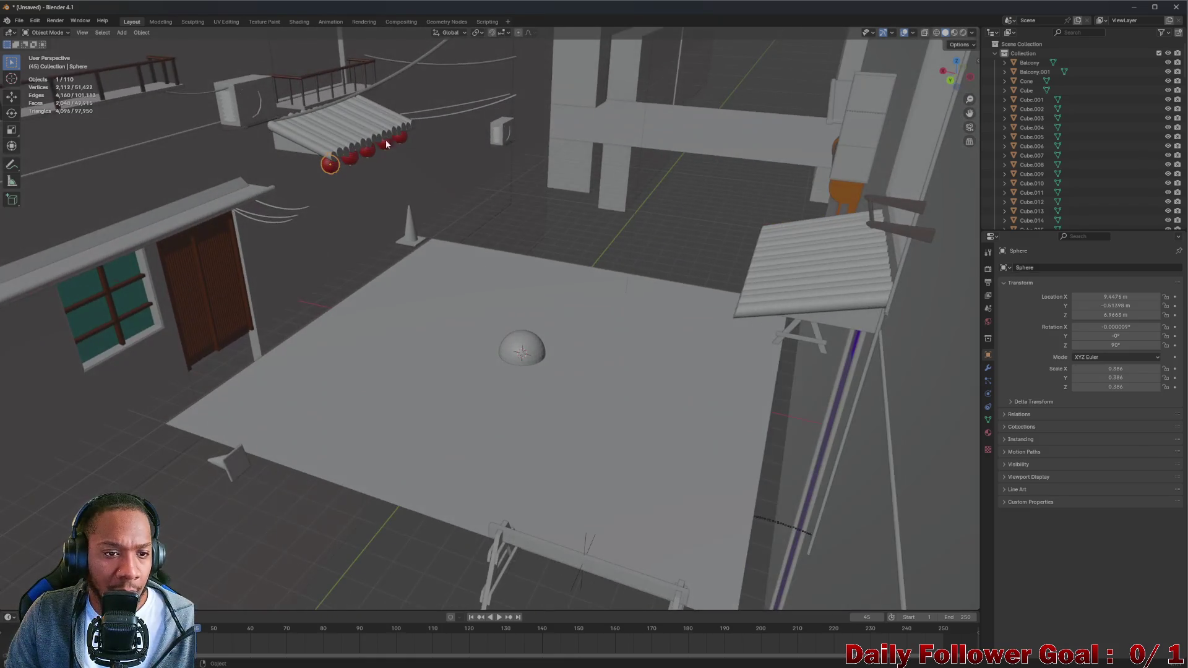
{"action": "left_click", "coordinate": [351, 158]}
Select the slatted cylinder awning Cylinder.003 and orbit around it from several angles
{"action": "left_click", "coordinate": [382, 133]}
{"action": "left_click_drag", "start_coordinate": [382, 132], "coordinate": [397, 194]}
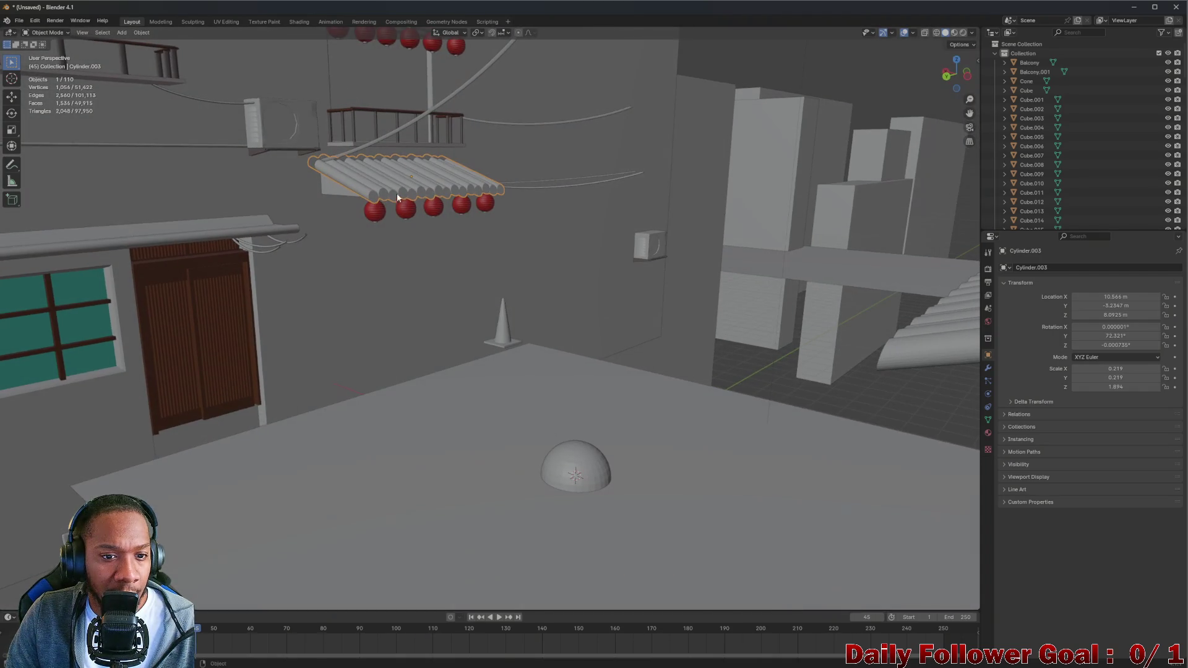
{"action": "left_click_drag", "start_coordinate": [402, 63], "coordinate": [480, 235]}
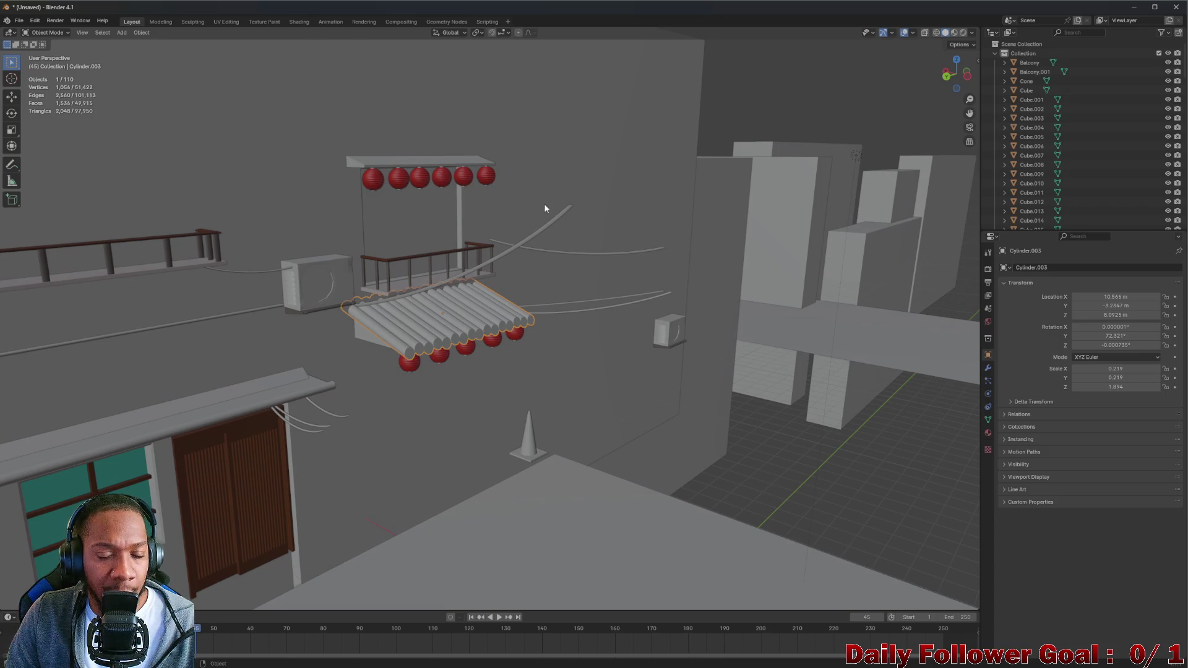
{"action": "left_click_drag", "start_coordinate": [521, 203], "coordinate": [609, 411]}
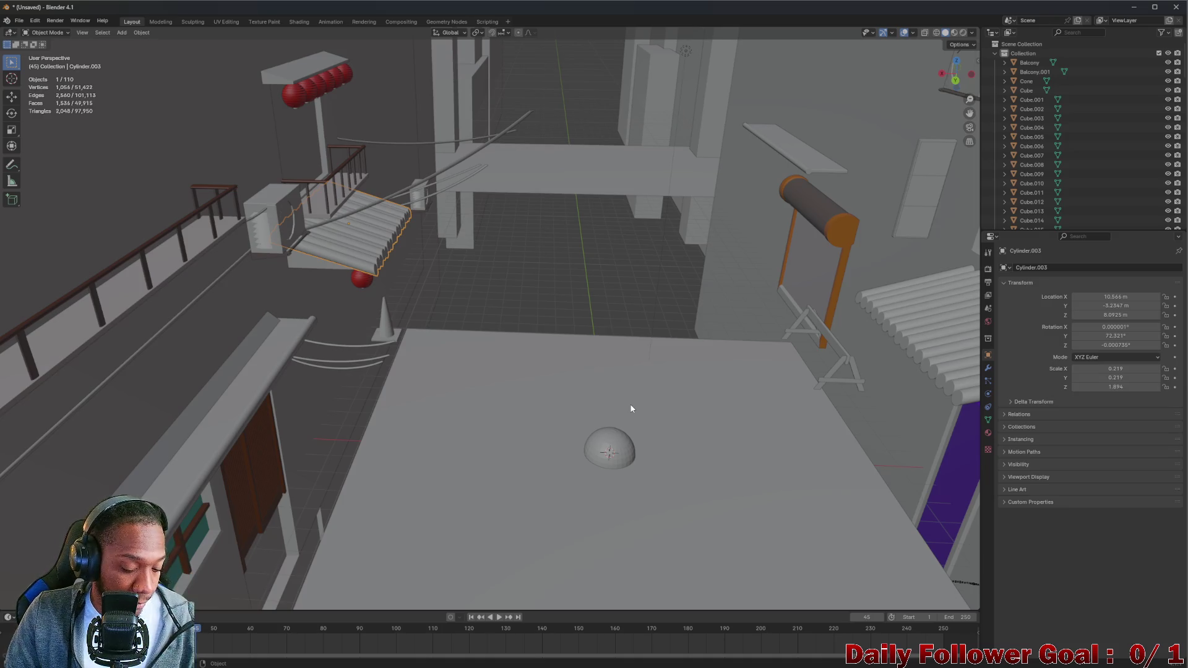
{"action": "left_click_drag", "start_coordinate": [604, 430], "coordinate": [596, 405]}
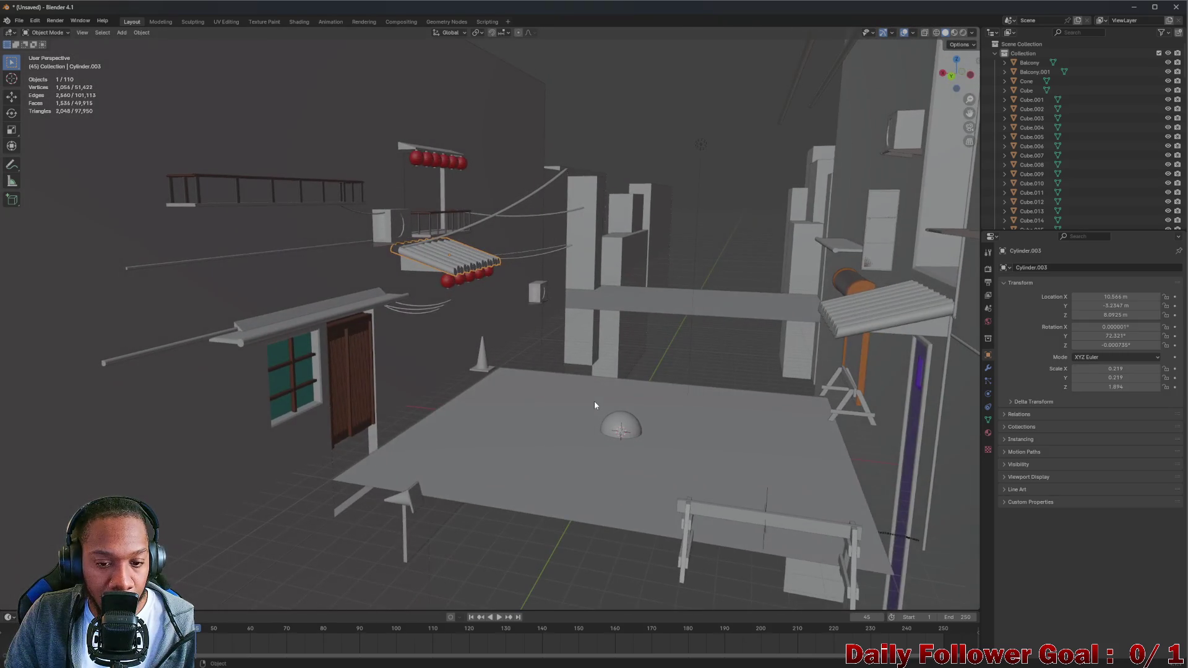
{"action": "mouse_move", "coordinate": [613, 664]}
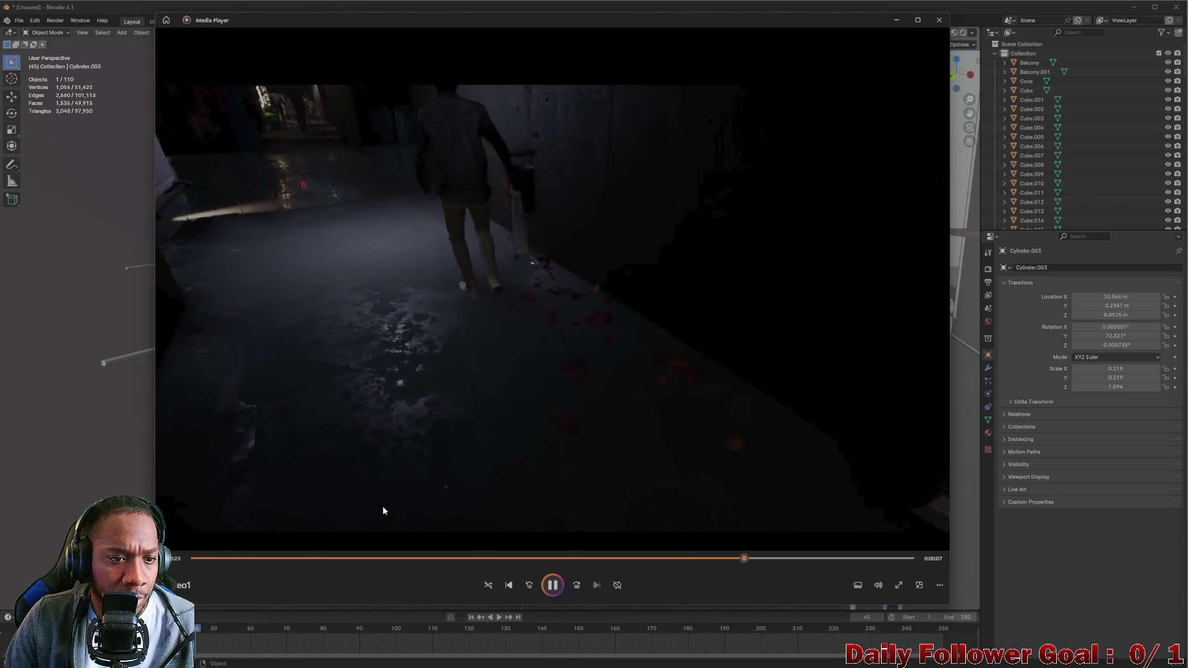
{"action": "left_click", "coordinate": [202, 559]}
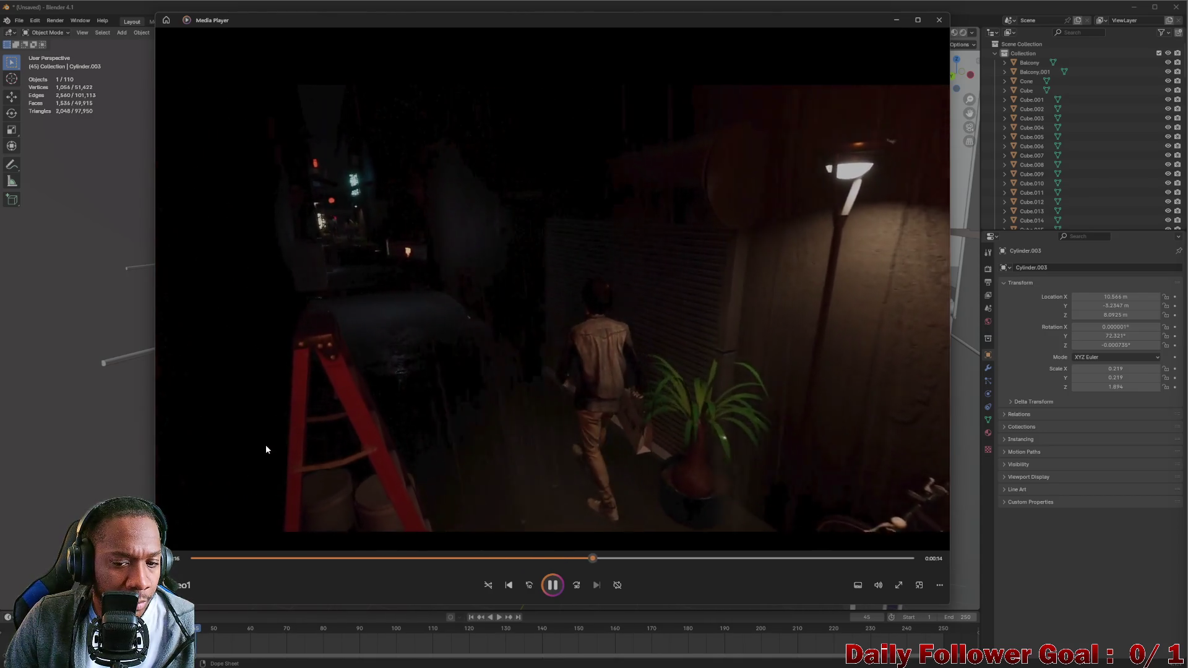
{"action": "left_click_drag", "start_coordinate": [272, 559], "coordinate": [196, 558]}
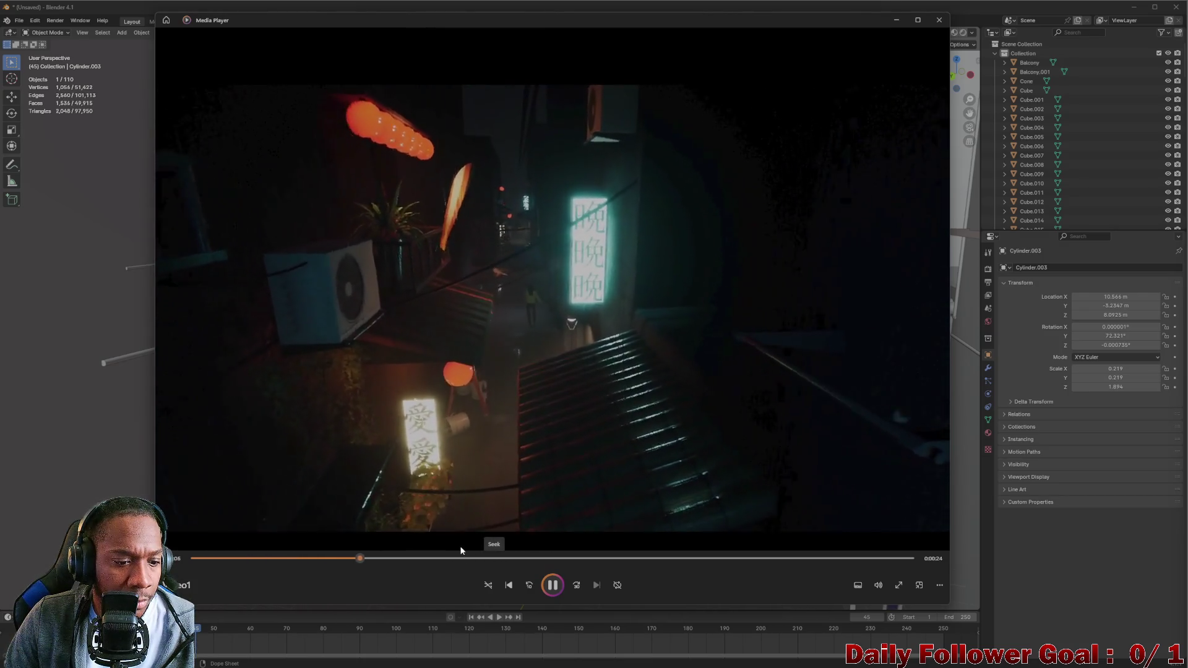
{"action": "key", "text": "ctrl+f"}
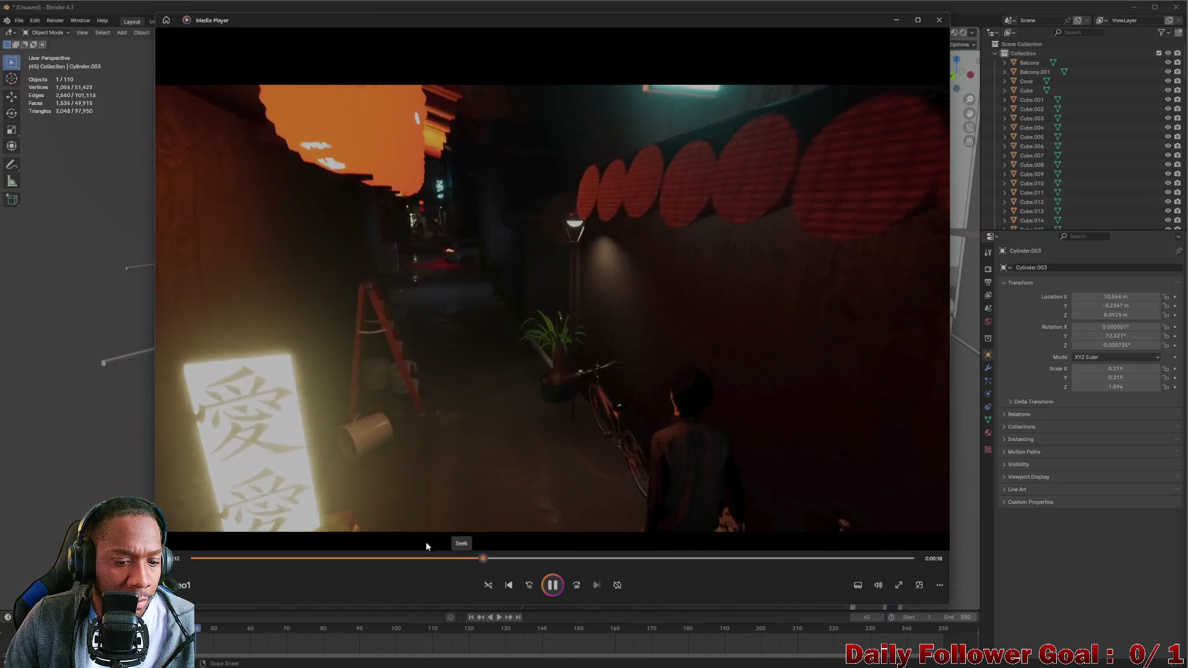
{"action": "left_click", "coordinate": [353, 558]}
{"action": "key", "text": "Left"}
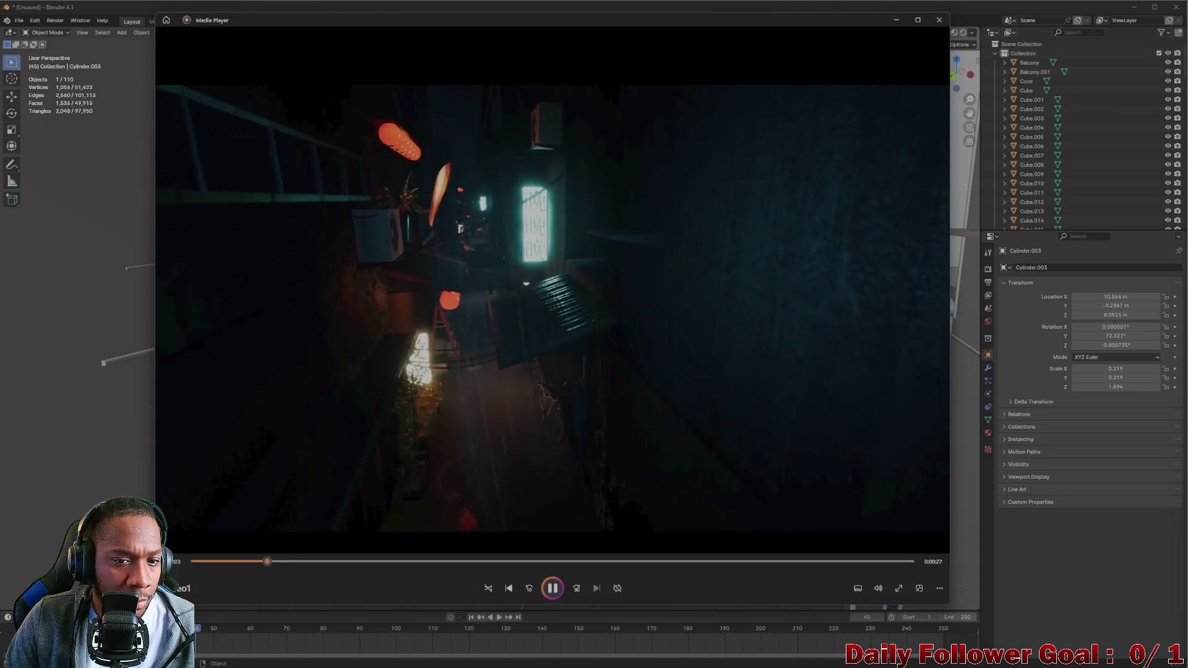
{"action": "mouse_move", "coordinate": [185, 507]}
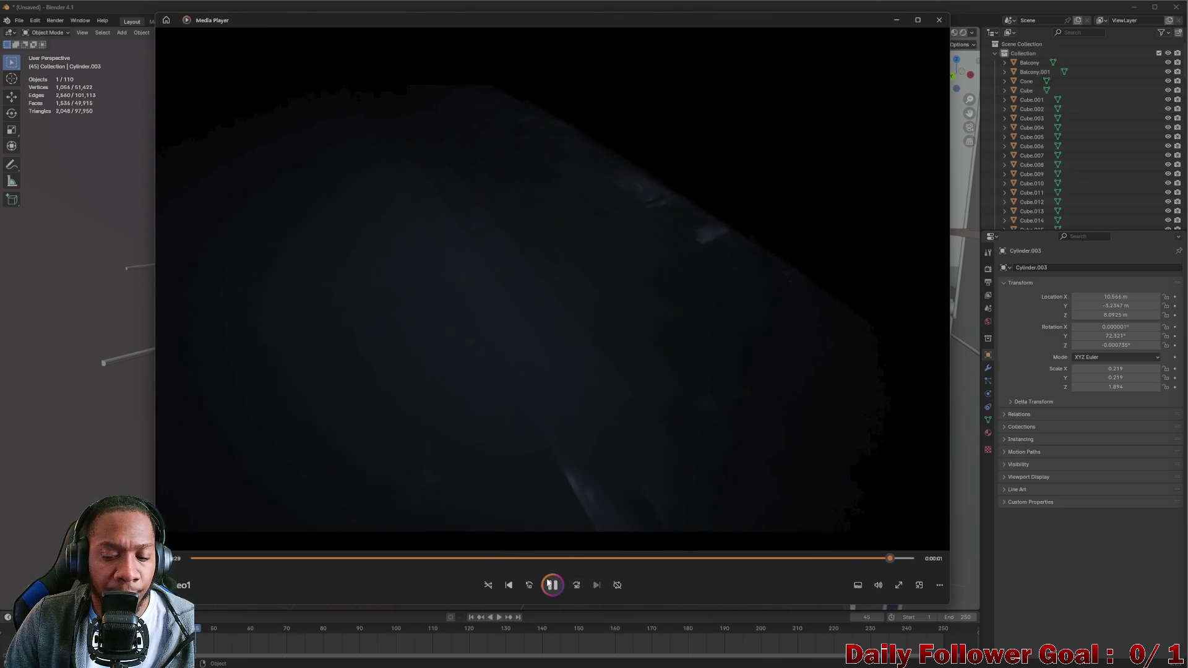
{"action": "left_click", "coordinate": [547, 576]}
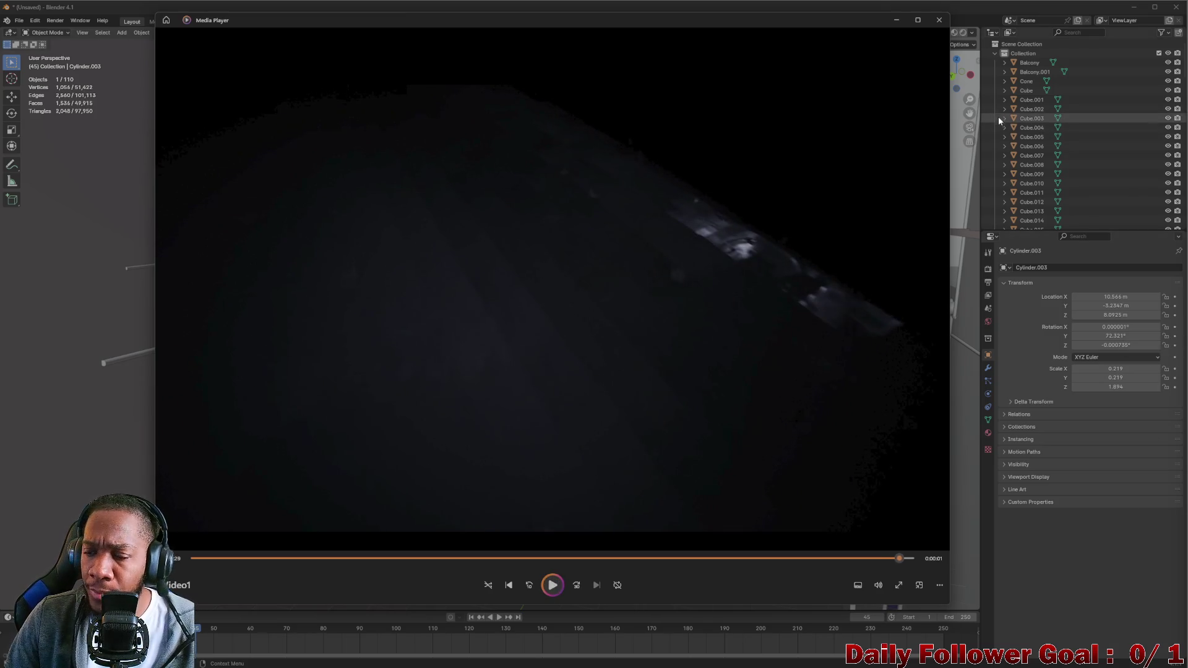
{"action": "left_click", "coordinate": [891, 21]}
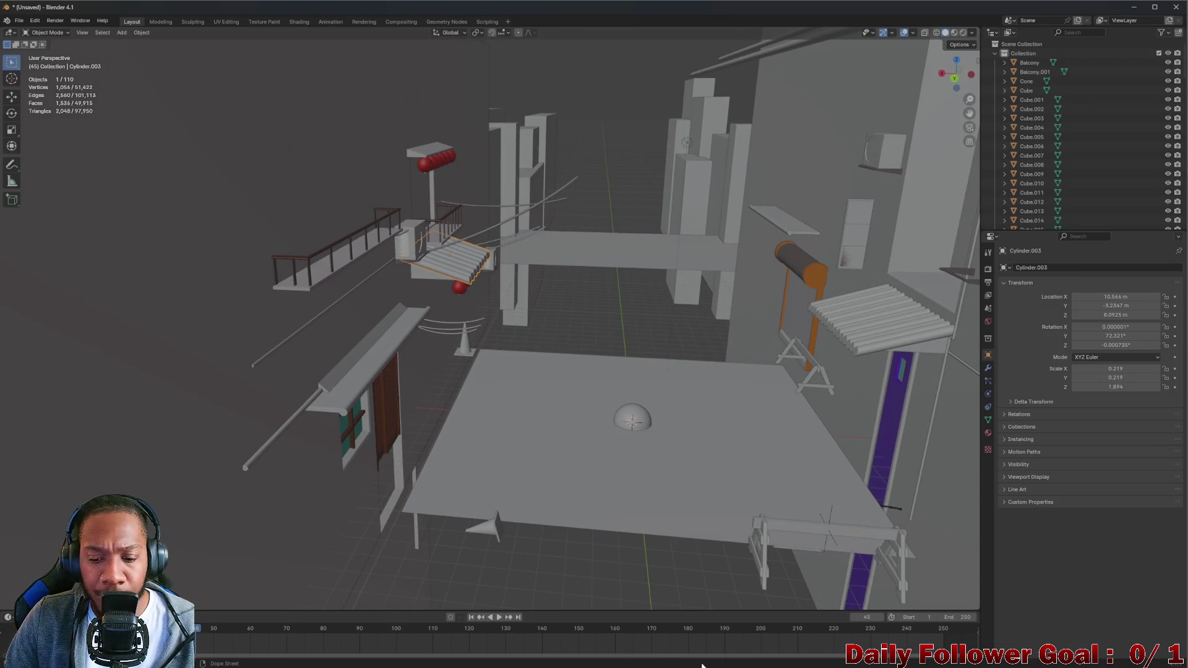
{"action": "mouse_move", "coordinate": [769, 665]}
{"action": "left_click", "coordinate": [811, 658]}
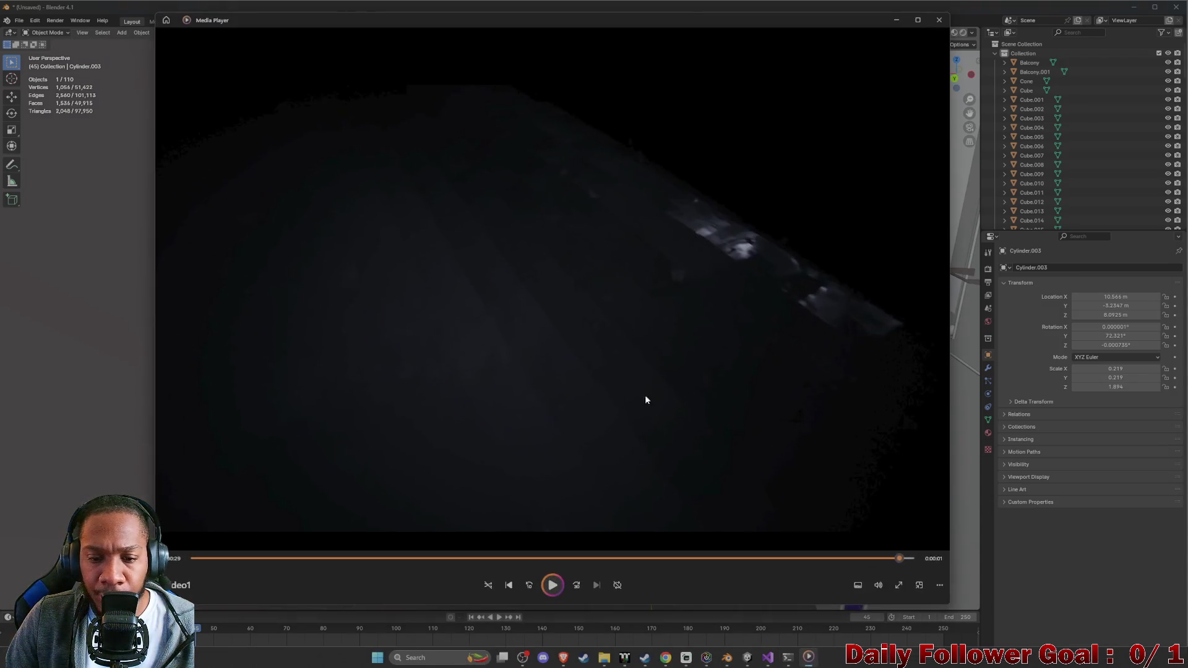
{"action": "left_click", "coordinate": [216, 558]}
{"action": "left_click_drag", "start_coordinate": [227, 554], "coordinate": [565, 459]}
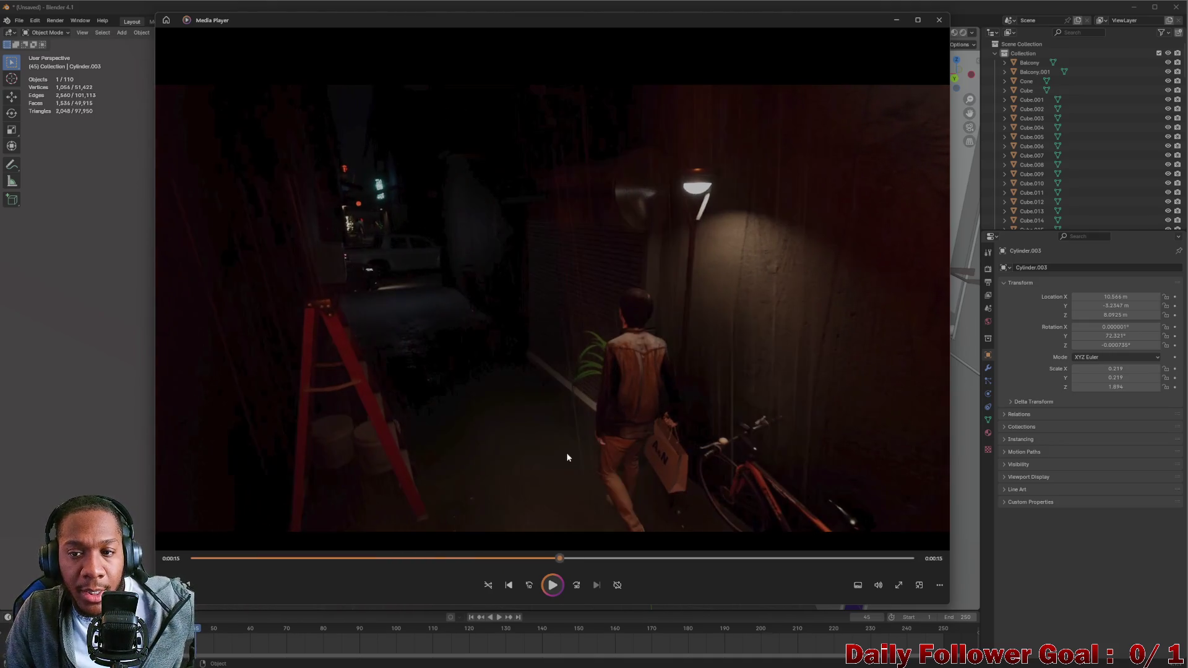
{"action": "left_click", "coordinate": [898, 23]}
{"action": "mouse_move", "coordinate": [700, 657]}
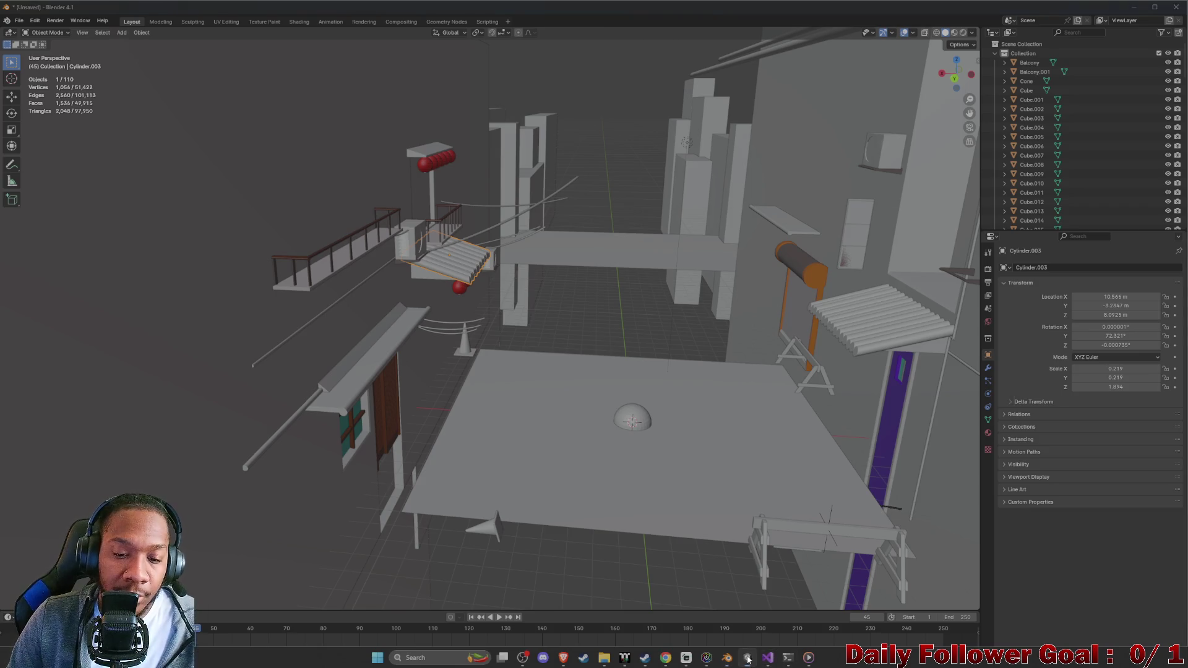
Fly Unity's Scene camera high over the plaza, then return to Blender
{"action": "left_click", "coordinate": [748, 658]}
{"action": "left_click_drag", "start_coordinate": [550, 280], "coordinate": [520, 287]}
{"action": "scroll", "scroll_direction": "up", "scroll_amount": 3}
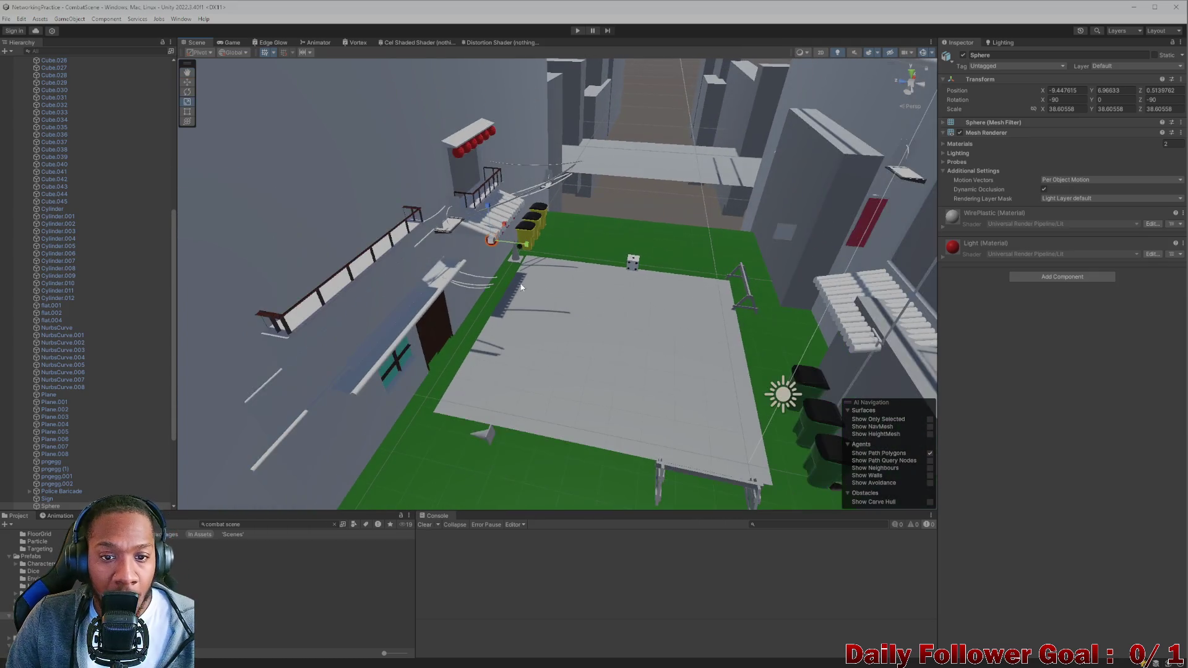
{"action": "left_click_drag", "start_coordinate": [628, 257], "coordinate": [672, 216]}
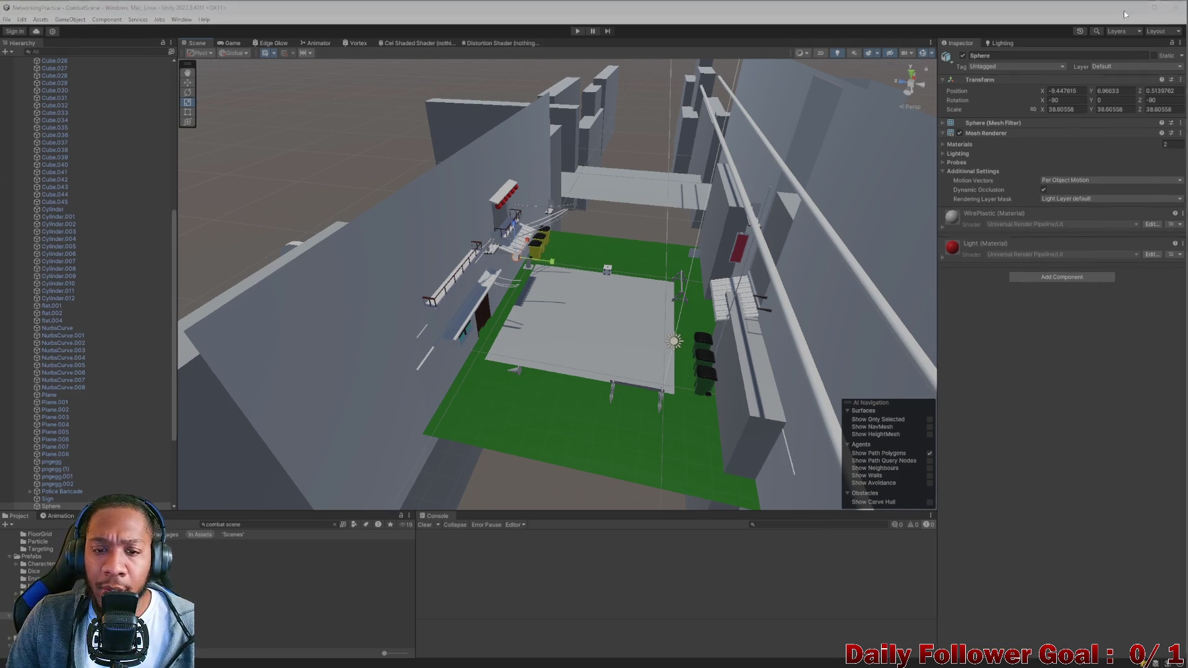
{"action": "left_click", "coordinate": [1133, 7]}
{"action": "left_click_drag", "start_coordinate": [279, 217], "coordinate": [357, 194]}
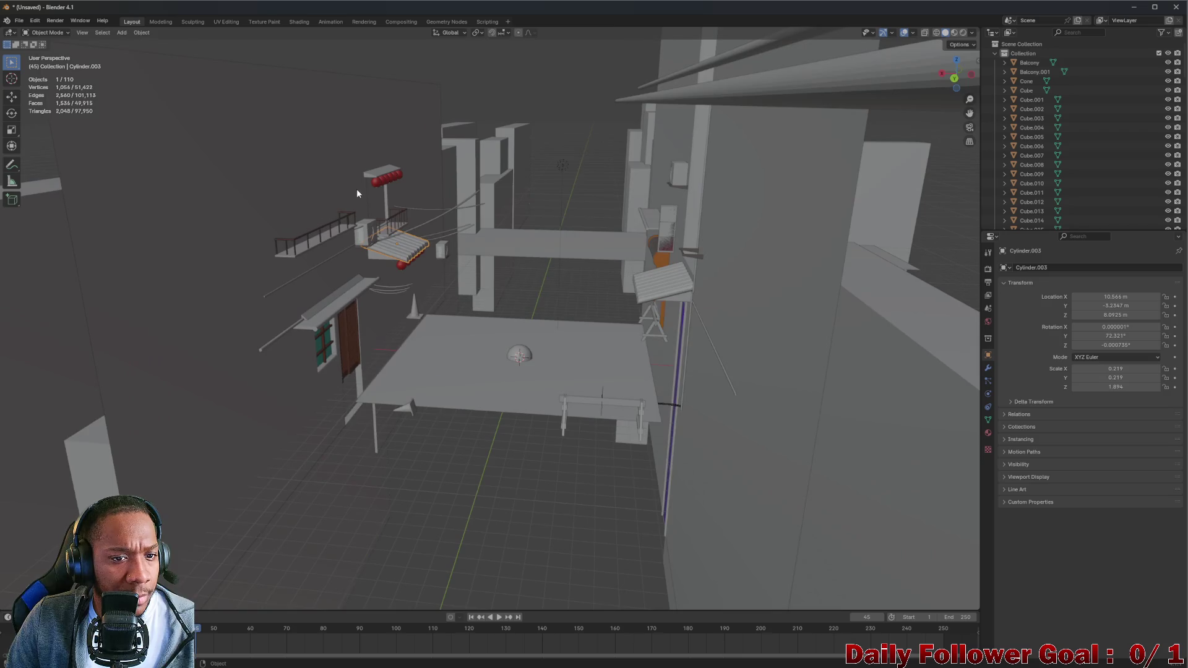
Select Plane.003, then select all 110 objects with A, toggling off and on with Alt+A
{"action": "left_click", "coordinate": [283, 214]}
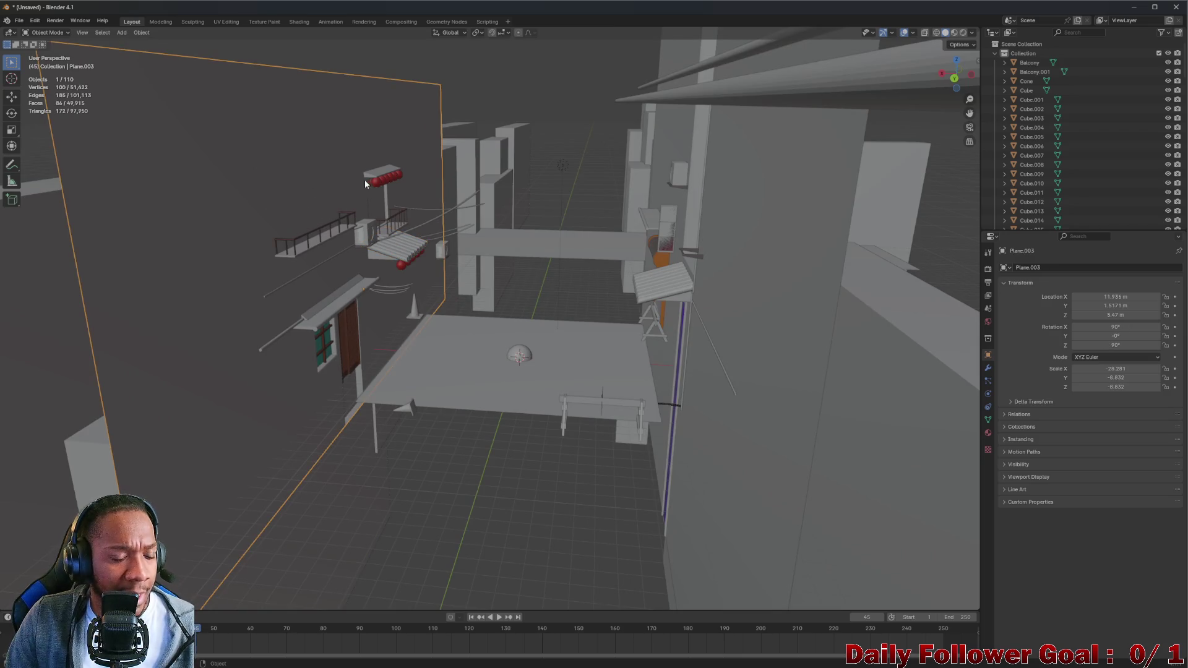
{"action": "key", "text": "a"}
{"action": "left_click_drag", "start_coordinate": [387, 131], "coordinate": [432, 188]}
{"action": "scroll", "scroll_direction": "down", "scroll_amount": 3}
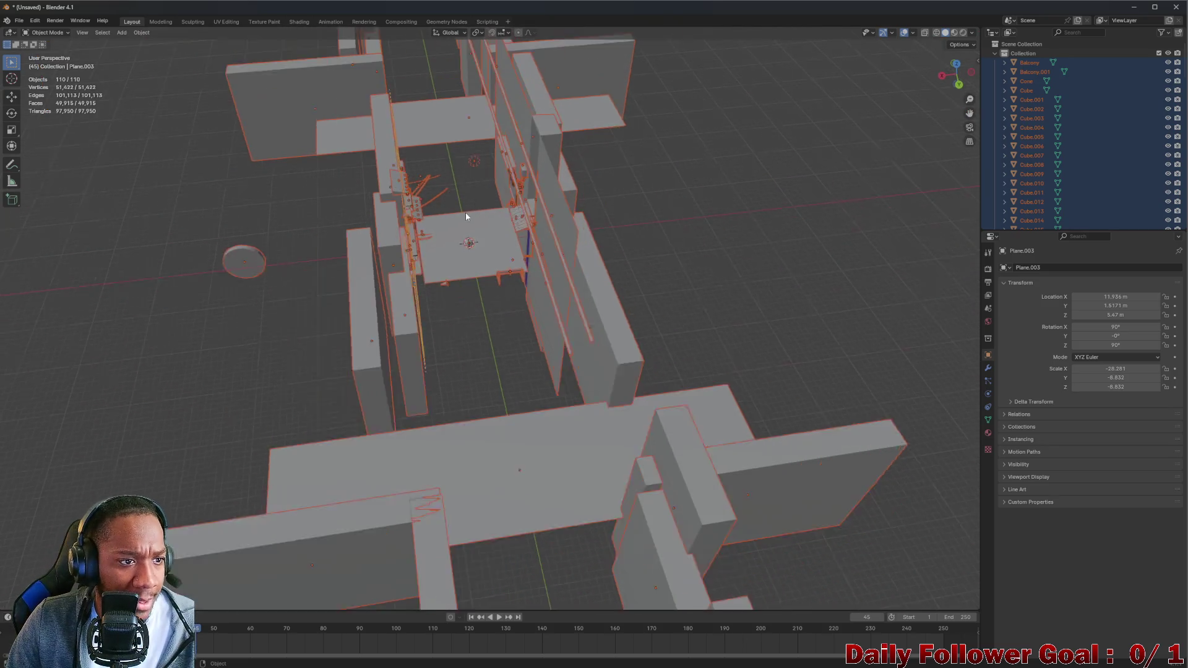
{"action": "key", "text": "alt+a"}
{"action": "key", "text": "a"}
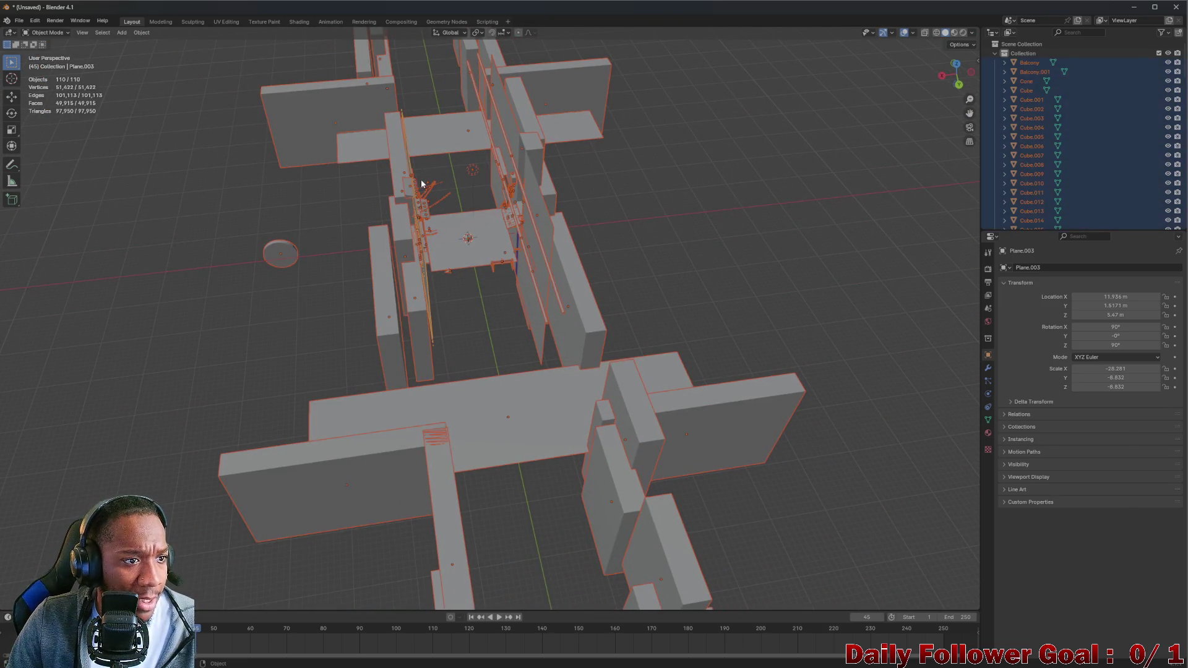
{"action": "key", "text": "alt+a"}
{"action": "key", "text": "a"}
Orbit and zoom around the fully selected alley scene, then switch to the browser
{"action": "left_click_drag", "start_coordinate": [337, 151], "coordinate": [451, 220]}
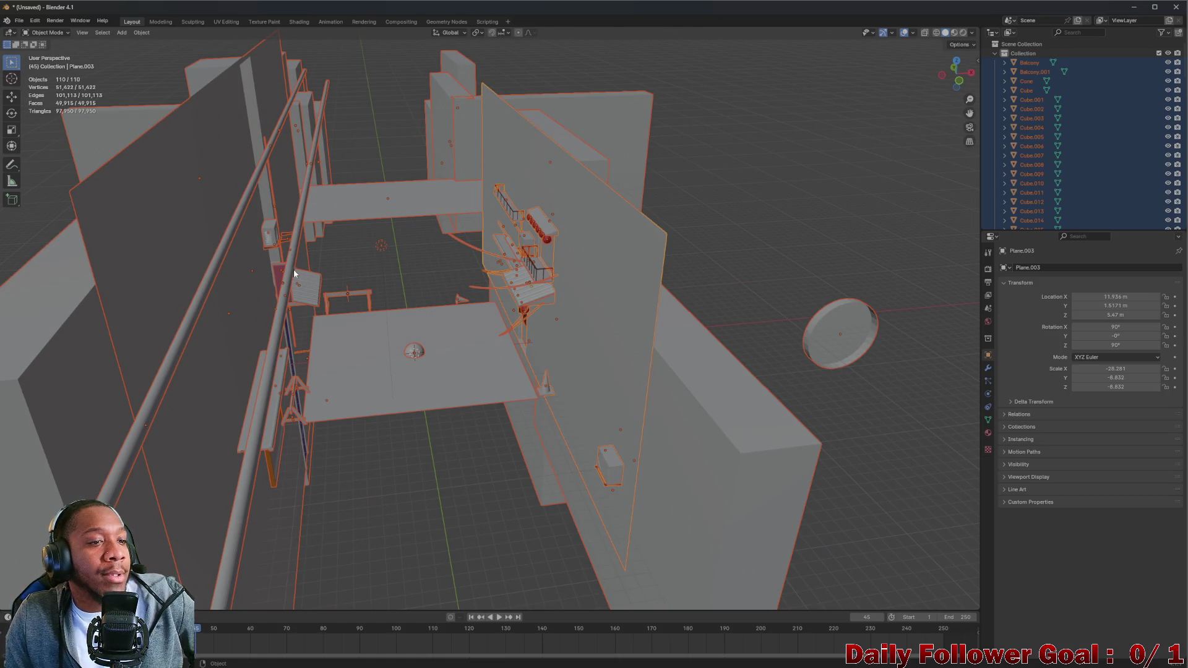
{"action": "scroll", "scroll_direction": "up", "scroll_amount": 3}
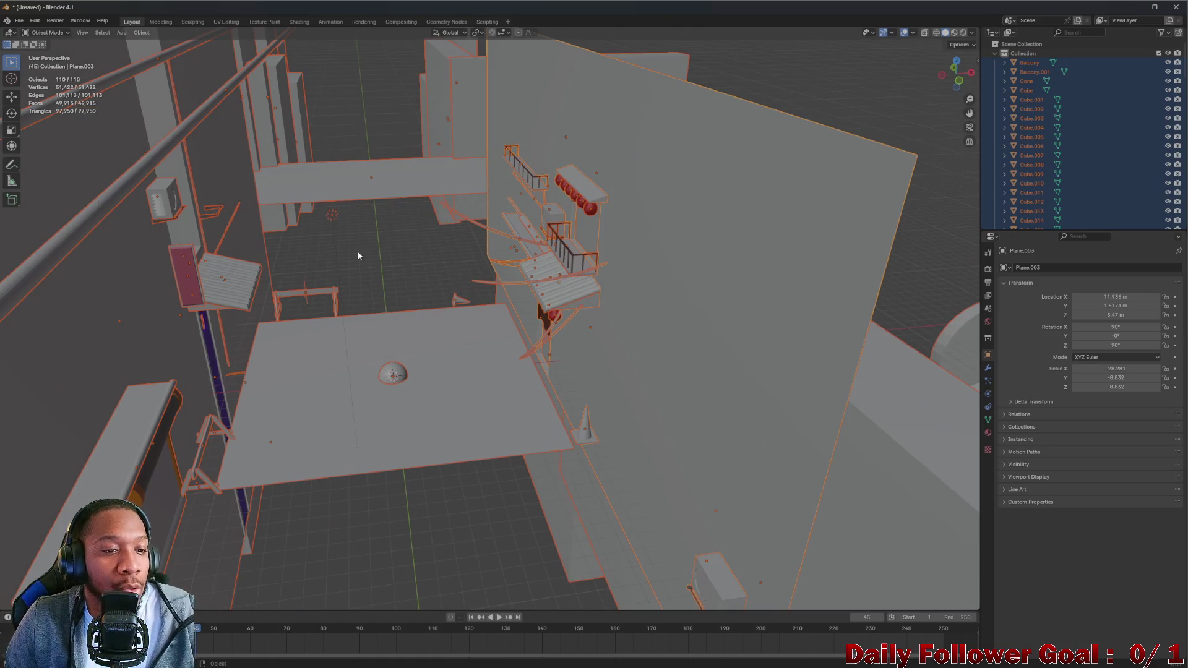
{"action": "scroll", "scroll_direction": "up", "scroll_amount": 3}
{"action": "scroll", "scroll_direction": "down", "scroll_amount": 3}
{"action": "scroll", "scroll_direction": "up", "scroll_amount": 3}
{"action": "left_click_drag", "start_coordinate": [475, 254], "coordinate": [333, 219]}
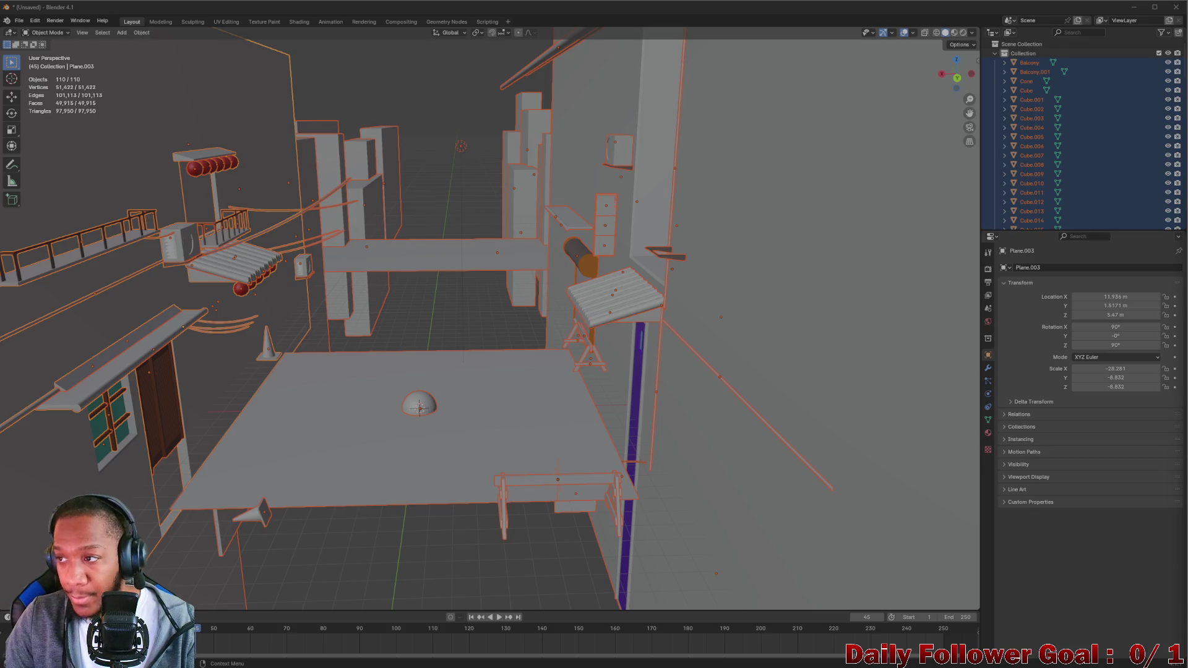
{"action": "key", "text": "alt+Tab"}
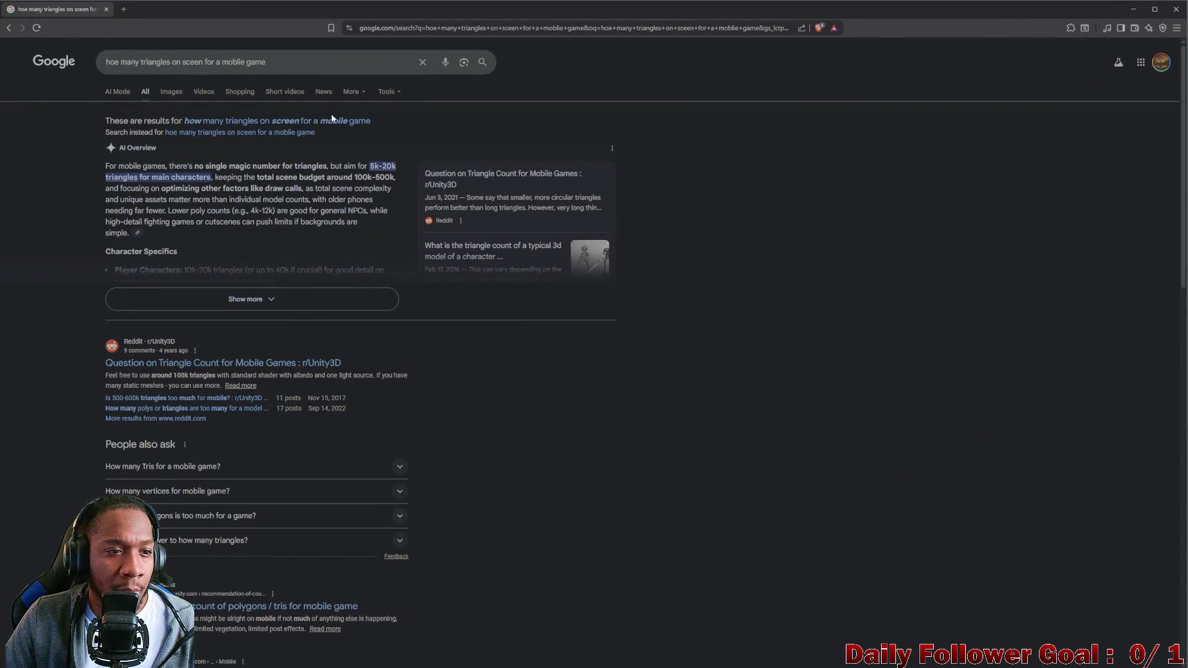
Search the corrected triangle-budget query, expand the overview and highlight the 100k–300k scene line
{"action": "left_click", "coordinate": [327, 122]}
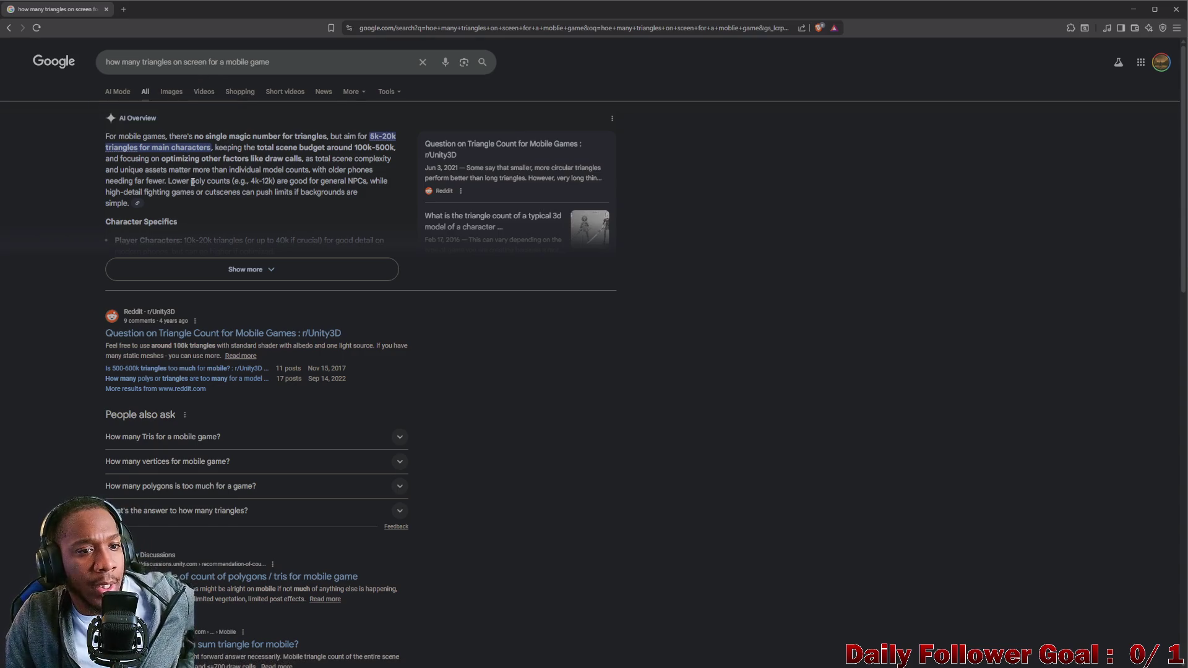
{"action": "left_click", "coordinate": [232, 266]}
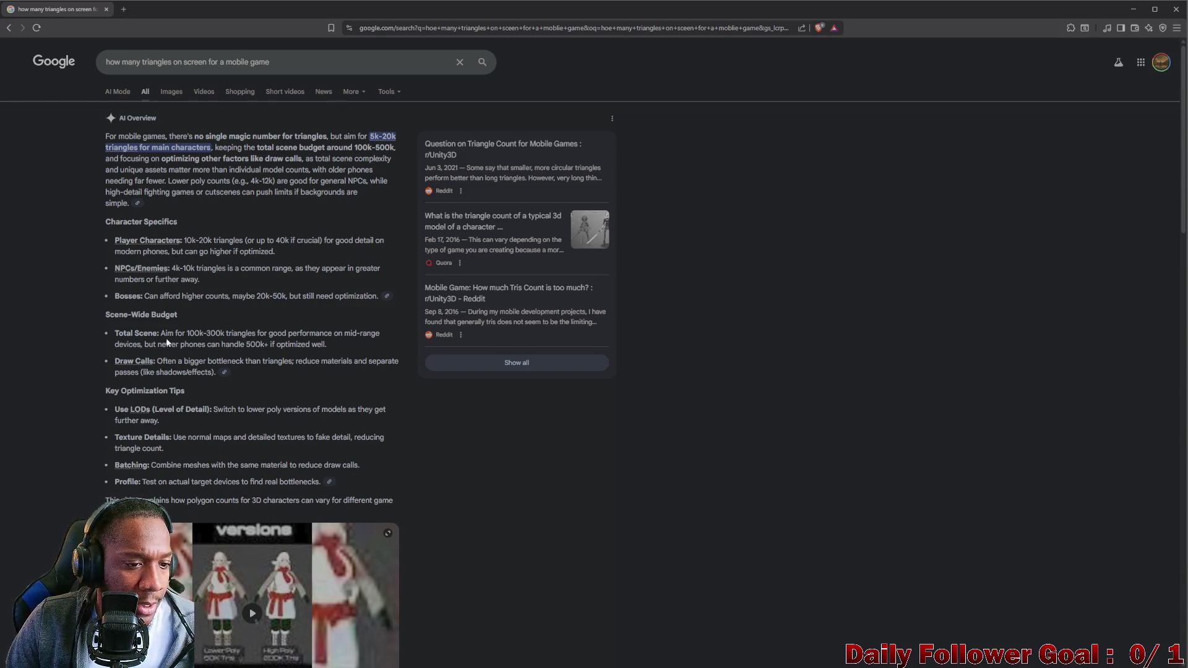
{"action": "left_click_drag", "start_coordinate": [165, 334], "coordinate": [216, 342]}
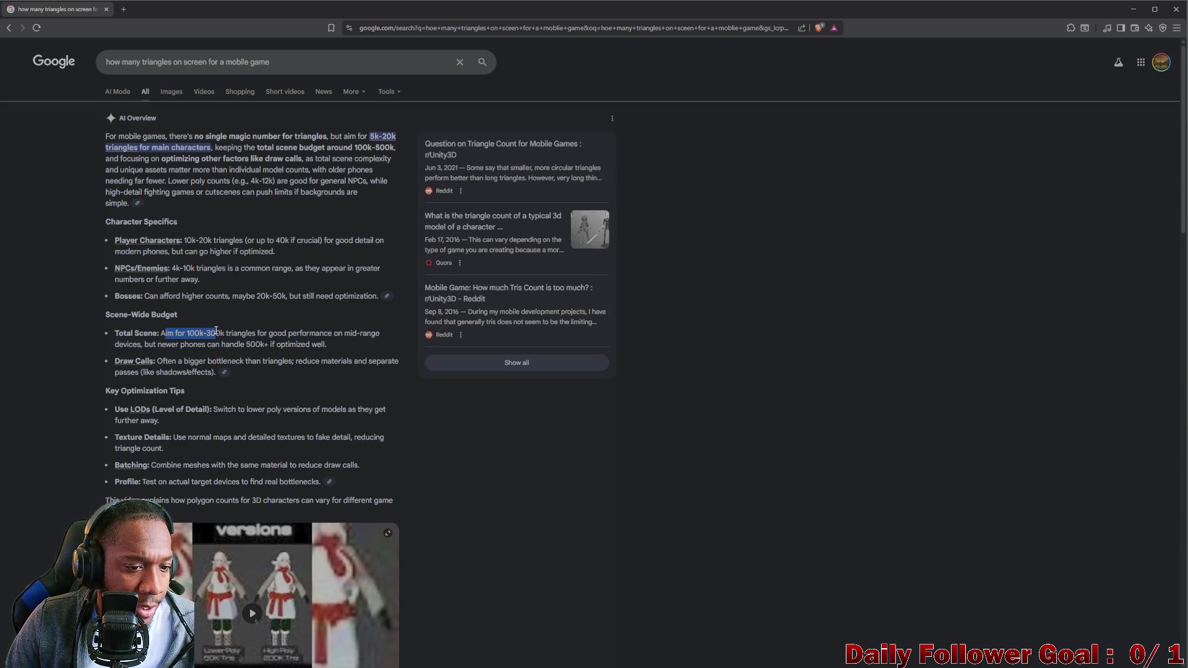
{"action": "key", "text": "alt+Tab"}
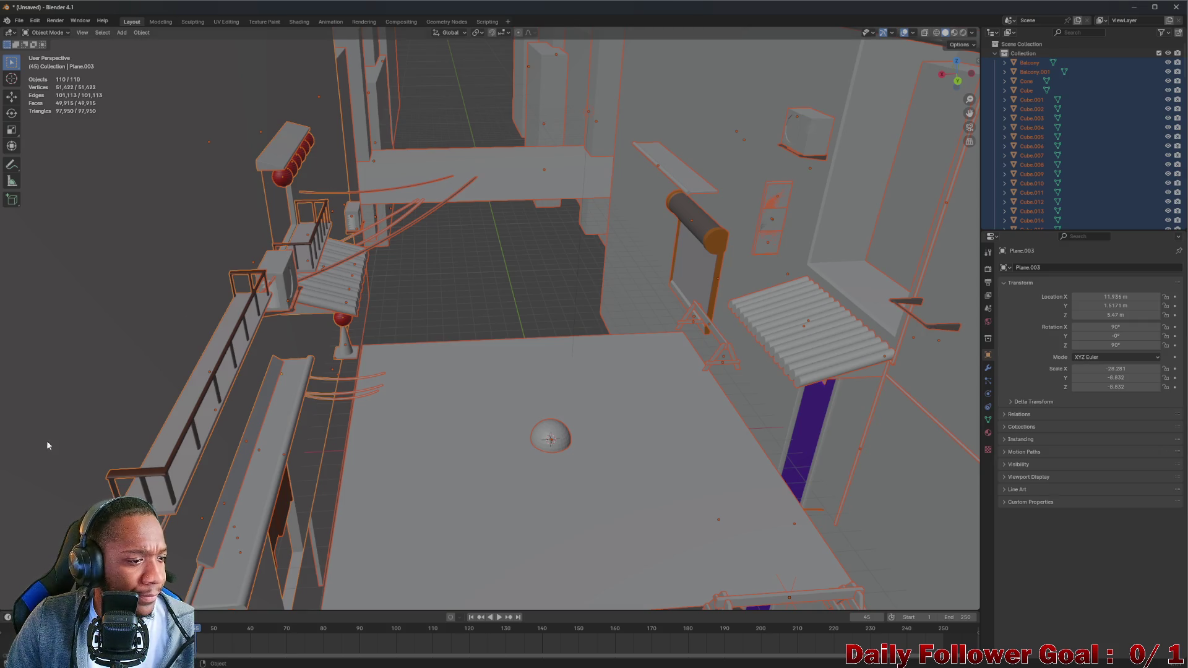
{"action": "left_click_drag", "start_coordinate": [501, 449], "coordinate": [466, 374]}
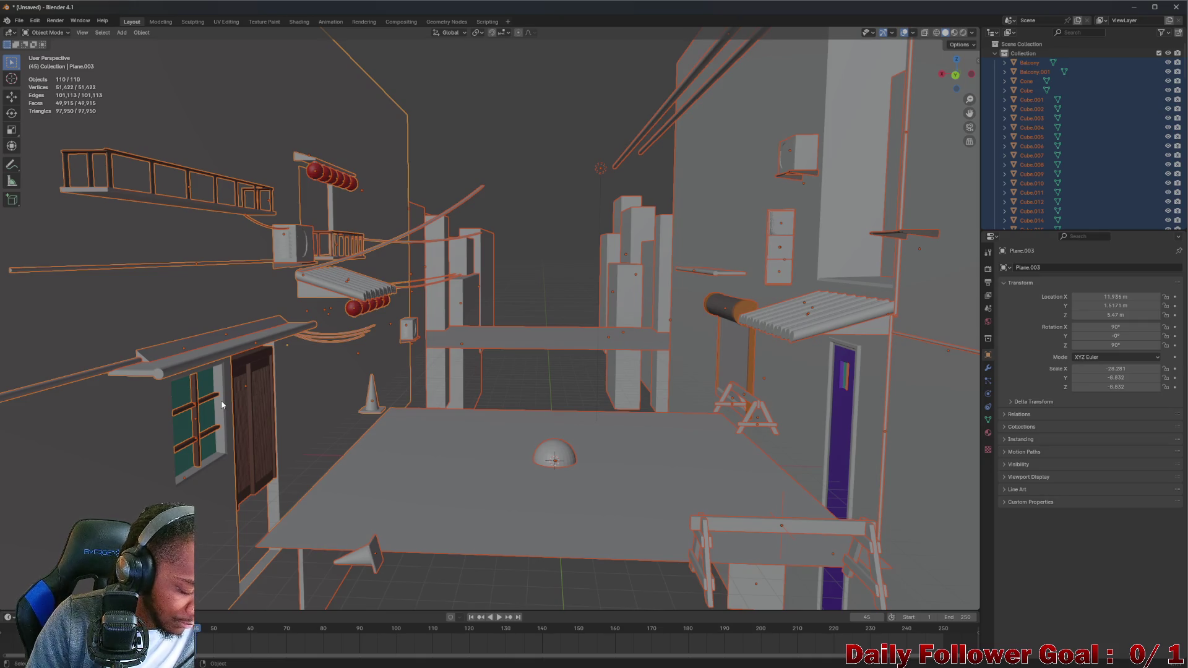
{"action": "left_click_drag", "start_coordinate": [314, 377], "coordinate": [530, 424]}
{"action": "scroll", "scroll_direction": "up", "scroll_amount": 3}
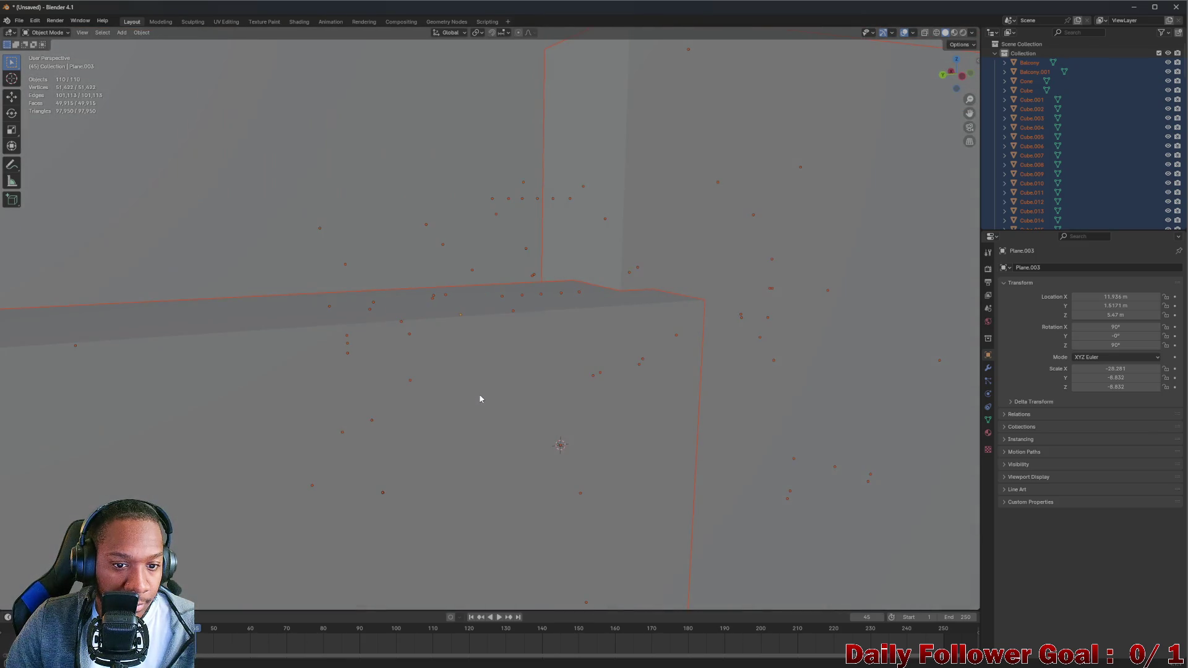
{"action": "scroll", "scroll_direction": "down", "scroll_amount": 3}
{"action": "left_click_drag", "start_coordinate": [362, 394], "coordinate": [726, 393]}
{"action": "scroll", "scroll_direction": "up", "scroll_amount": 3}
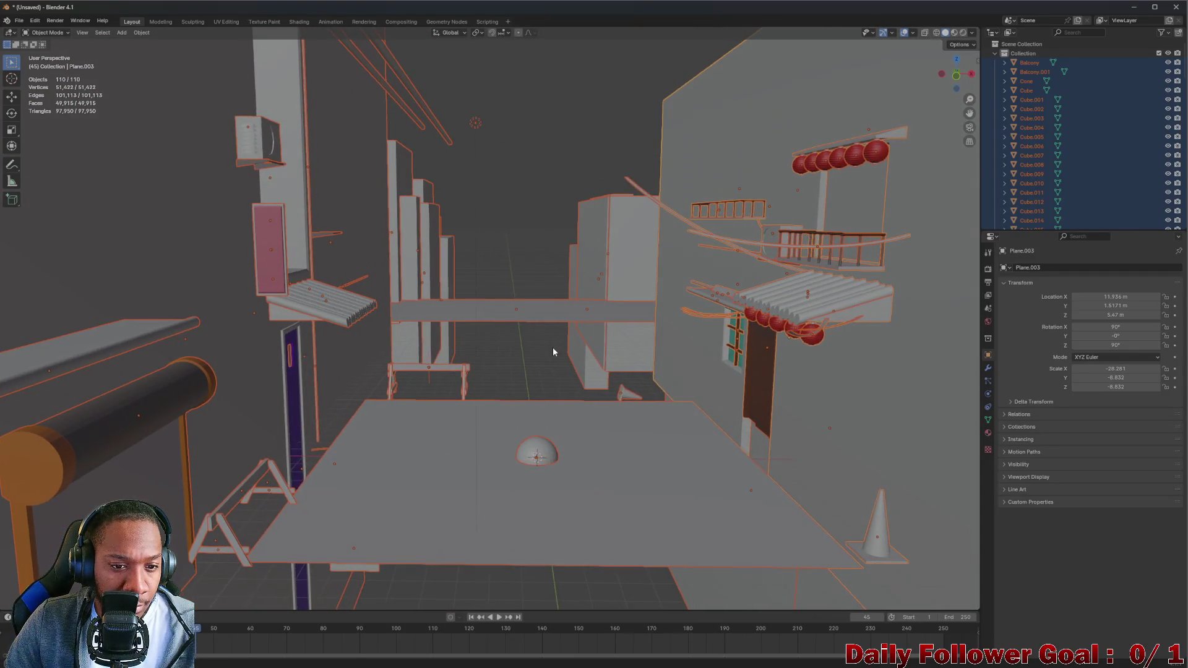
{"action": "left_click_drag", "start_coordinate": [544, 351], "coordinate": [536, 369]}
{"action": "scroll", "scroll_direction": "up", "scroll_amount": 3}
{"action": "scroll", "scroll_direction": "down", "scroll_amount": 3}
{"action": "scroll", "scroll_direction": "down", "scroll_amount": 3}
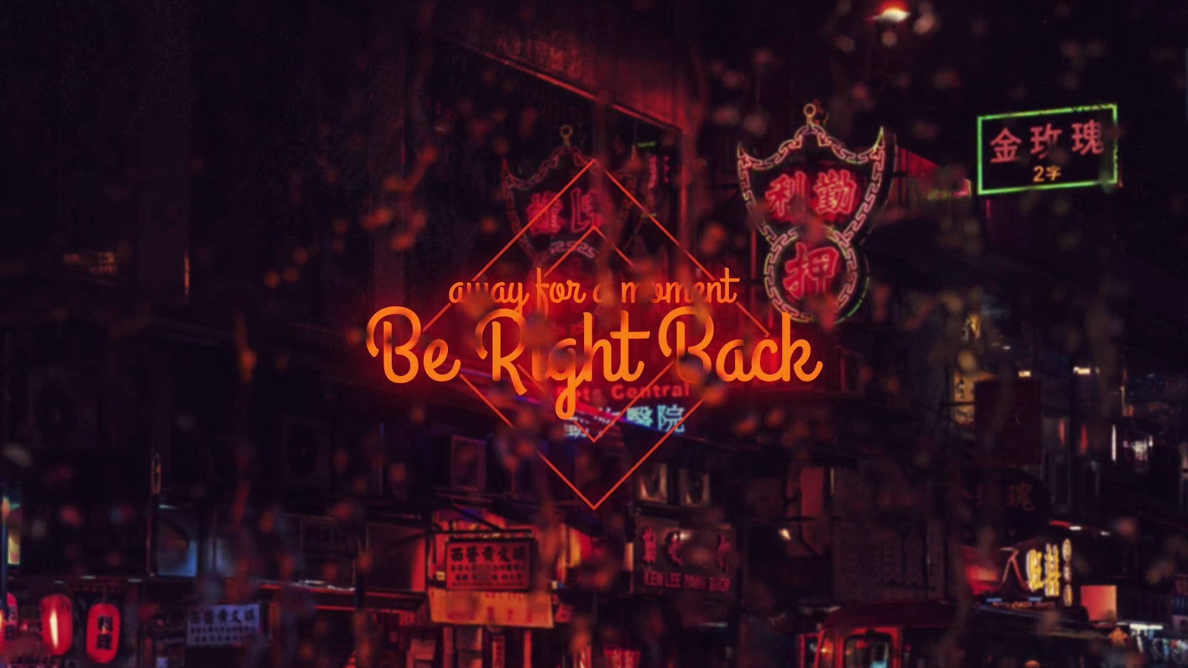
Orbit around the alley scene, then minimize Blender to show the Corsair iCUE desktop
{"action": "left_click_drag", "start_coordinate": [284, 413], "coordinate": [452, 375]}
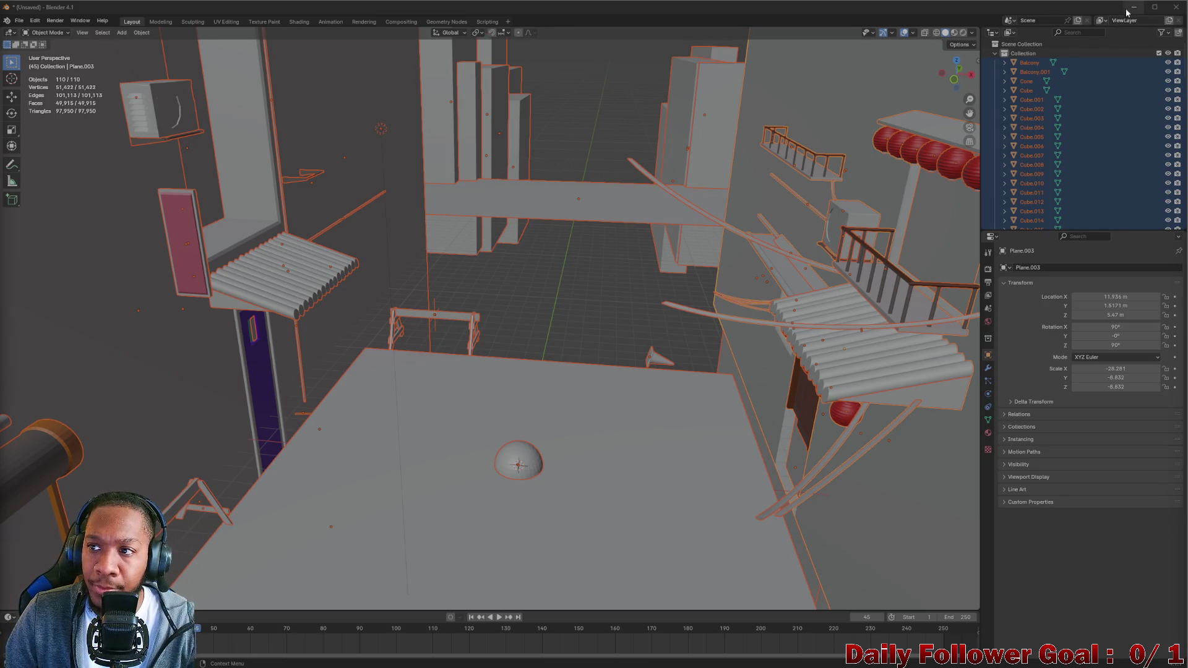
{"action": "left_click_drag", "start_coordinate": [573, 272], "coordinate": [450, 284]}
{"action": "scroll", "scroll_direction": "up", "scroll_amount": 3}
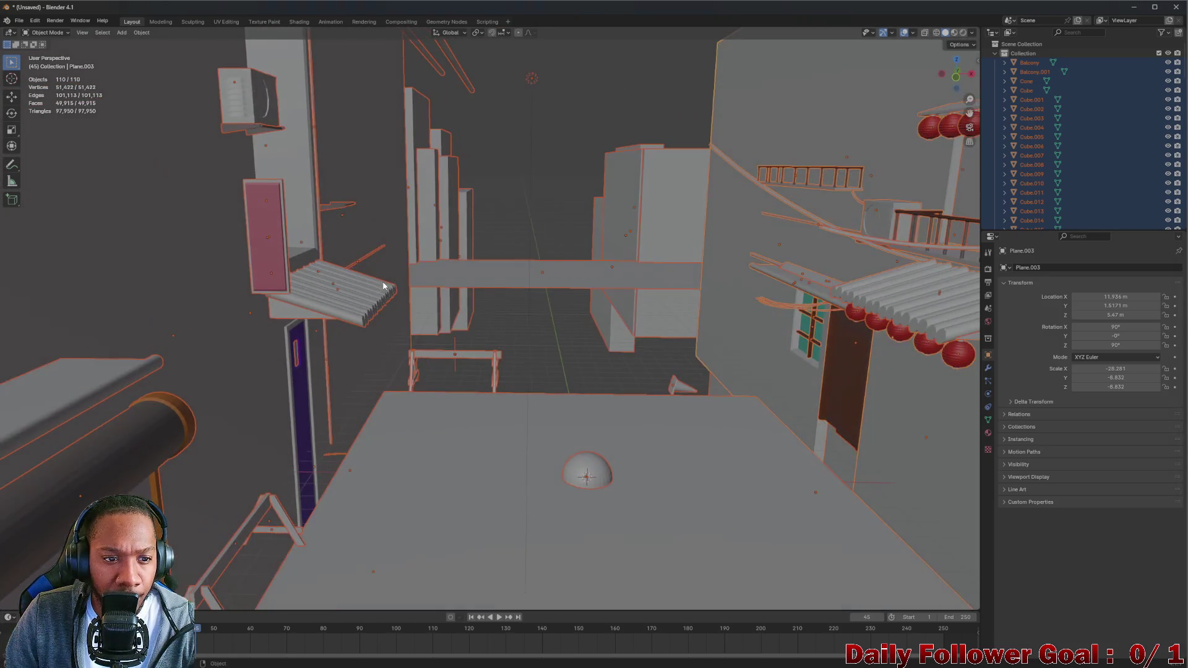
{"action": "left_click_drag", "start_coordinate": [249, 394], "coordinate": [565, 224]}
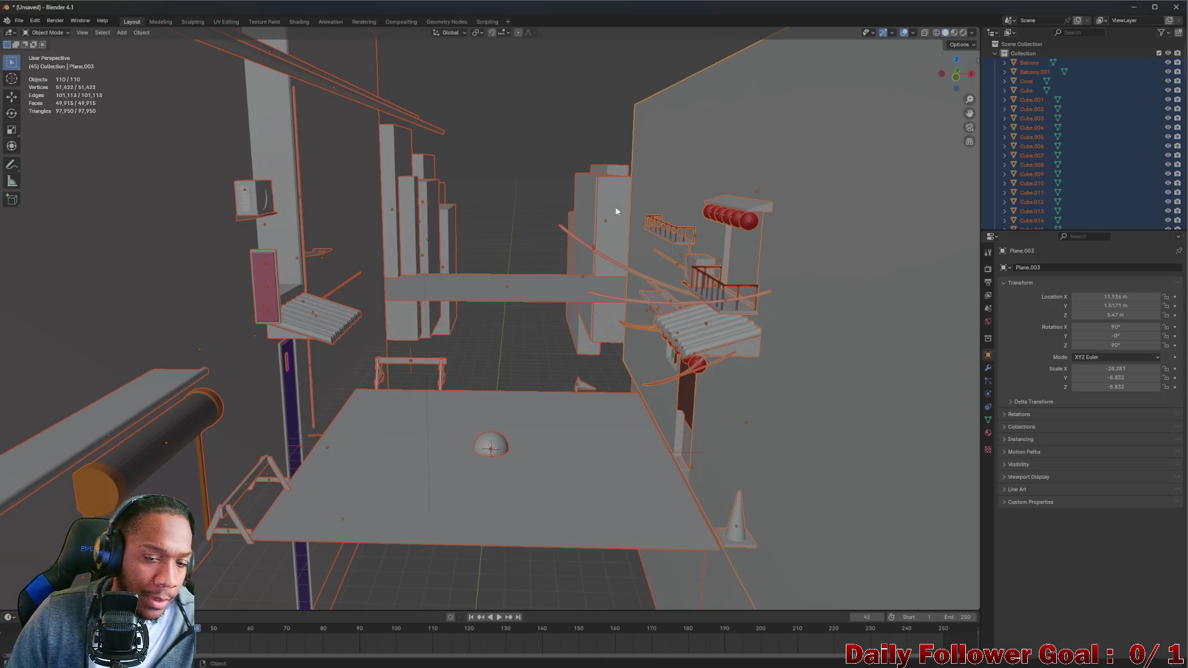
{"action": "left_click", "coordinate": [1133, 7]}
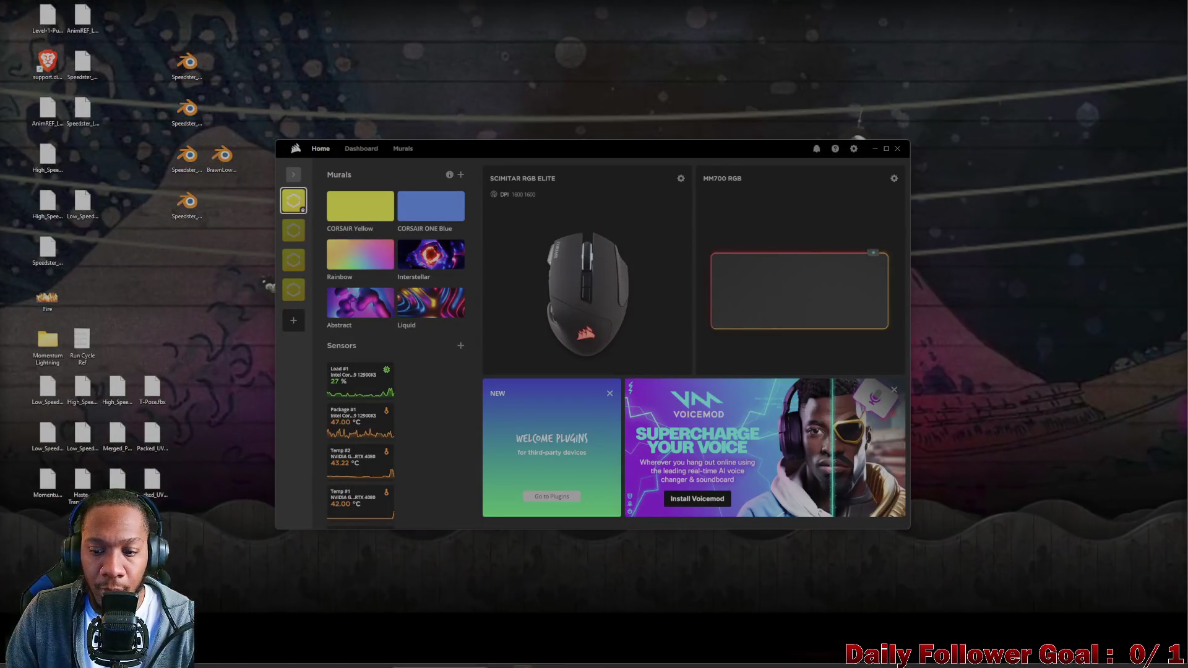
Restore the Unity editor and look over the plaza and down the street
{"action": "left_click", "coordinate": [808, 661]}
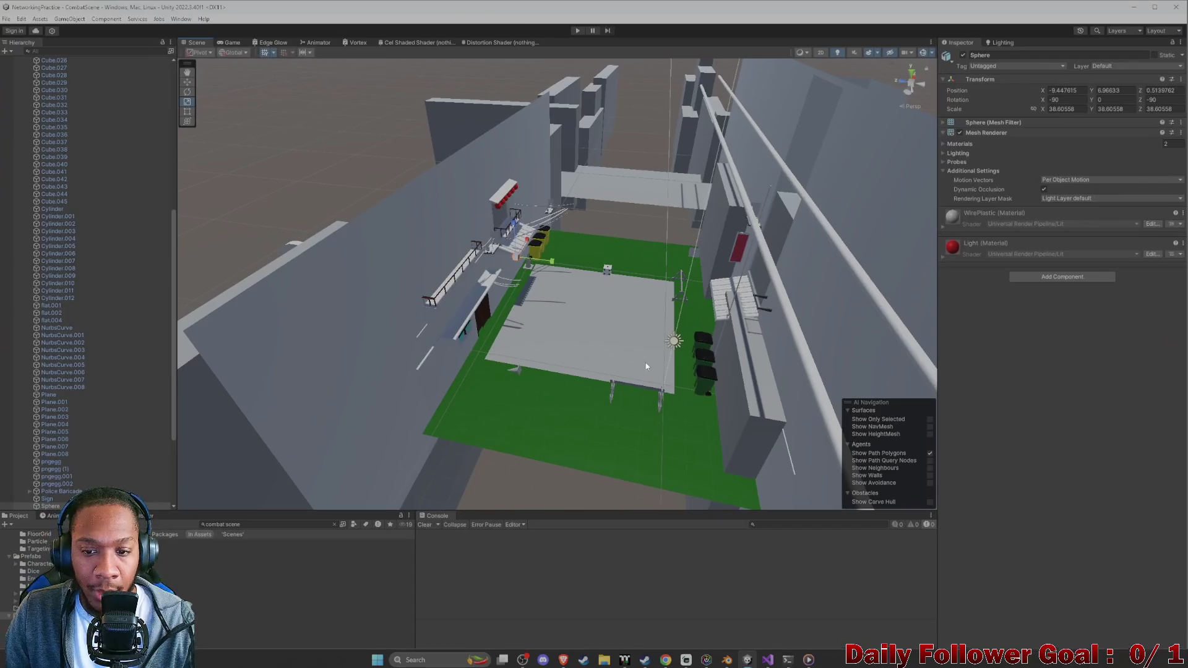
{"action": "left_click_drag", "start_coordinate": [650, 320], "coordinate": [637, 236]}
{"action": "scroll", "scroll_direction": "up", "scroll_amount": 3}
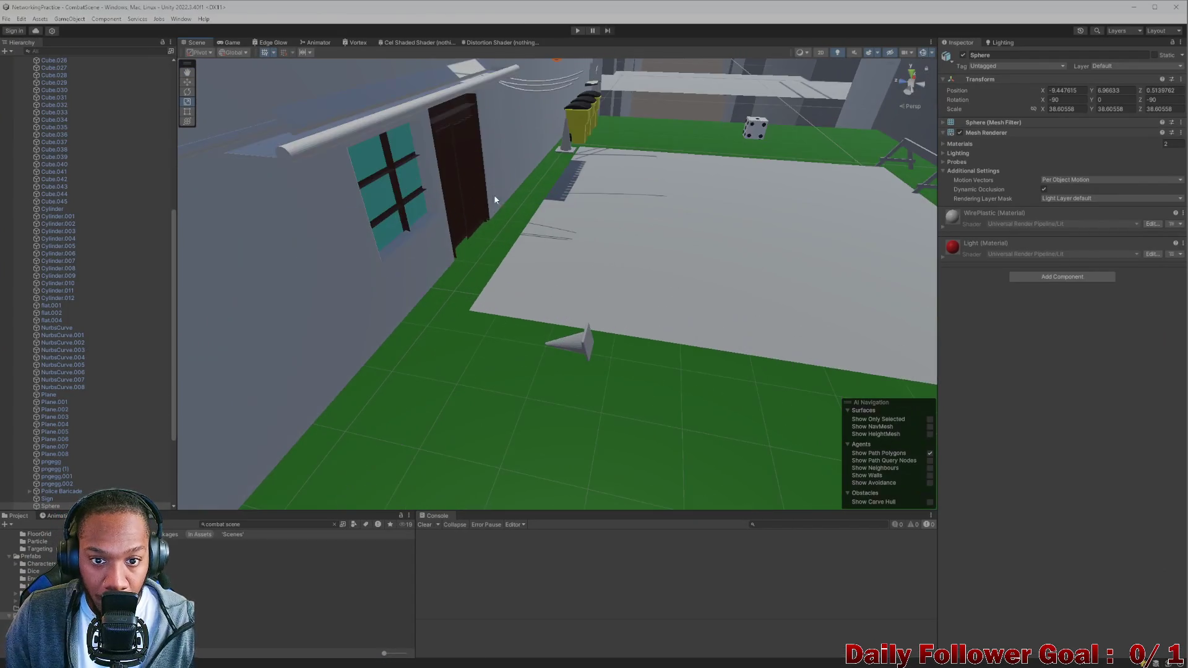
{"action": "scroll", "scroll_direction": "down", "scroll_amount": 3}
{"action": "left_click_drag", "start_coordinate": [506, 236], "coordinate": [598, 265]}
{"action": "left_click_drag", "start_coordinate": [534, 233], "coordinate": [528, 308]}
{"action": "scroll", "scroll_direction": "up", "scroll_amount": 3}
{"action": "scroll", "scroll_direction": "down", "scroll_amount": 3}
{"action": "left_click_drag", "start_coordinate": [476, 273], "coordinate": [659, 182]}
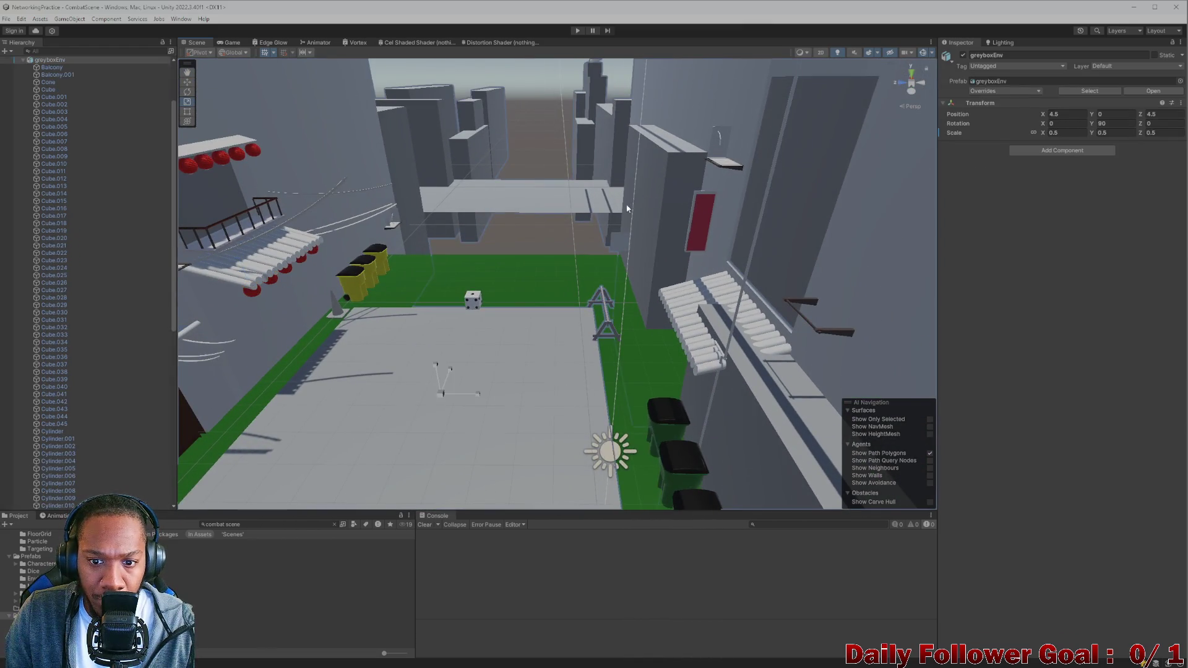
{"action": "scroll", "scroll_direction": "down", "scroll_amount": 3}
Select the Cube inside greyboxEnv and move it along X to 18.84
{"action": "left_click", "coordinate": [741, 210]}
{"action": "left_click_drag", "start_coordinate": [655, 217], "coordinate": [588, 285]}
{"action": "left_click", "coordinate": [598, 291]}
{"action": "left_click", "coordinate": [597, 291]}
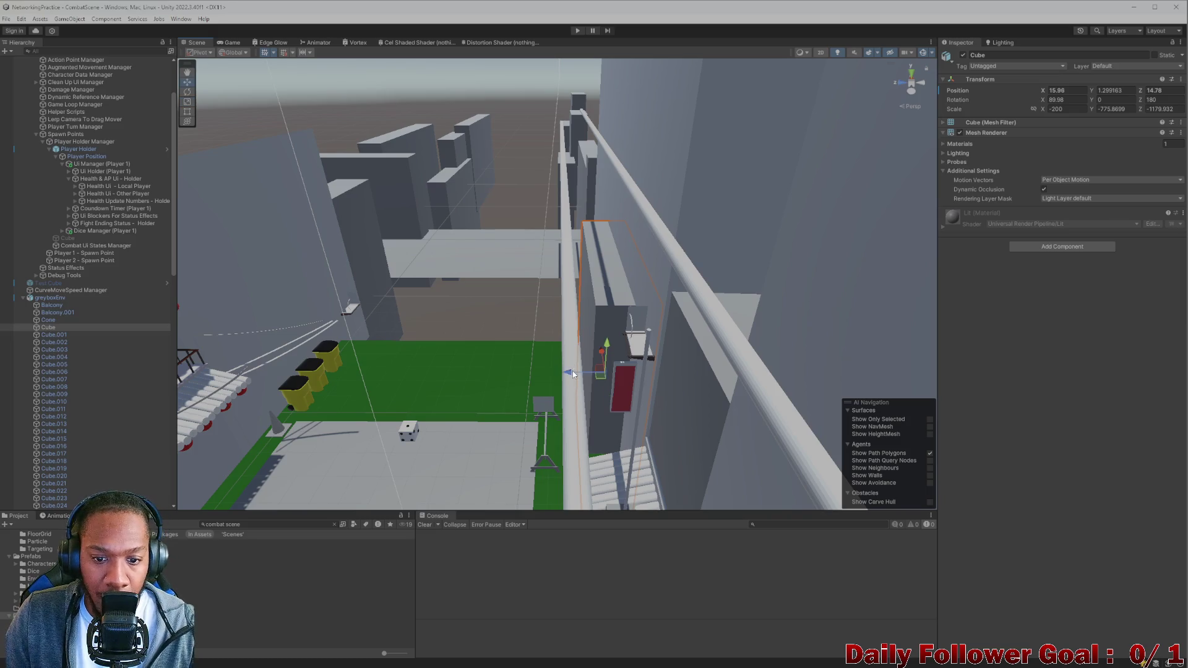
{"action": "left_click_drag", "start_coordinate": [568, 371], "coordinate": [595, 346]}
{"action": "left_click_drag", "start_coordinate": [613, 374], "coordinate": [602, 337]}
{"action": "scroll", "scroll_direction": "up", "scroll_amount": 3}
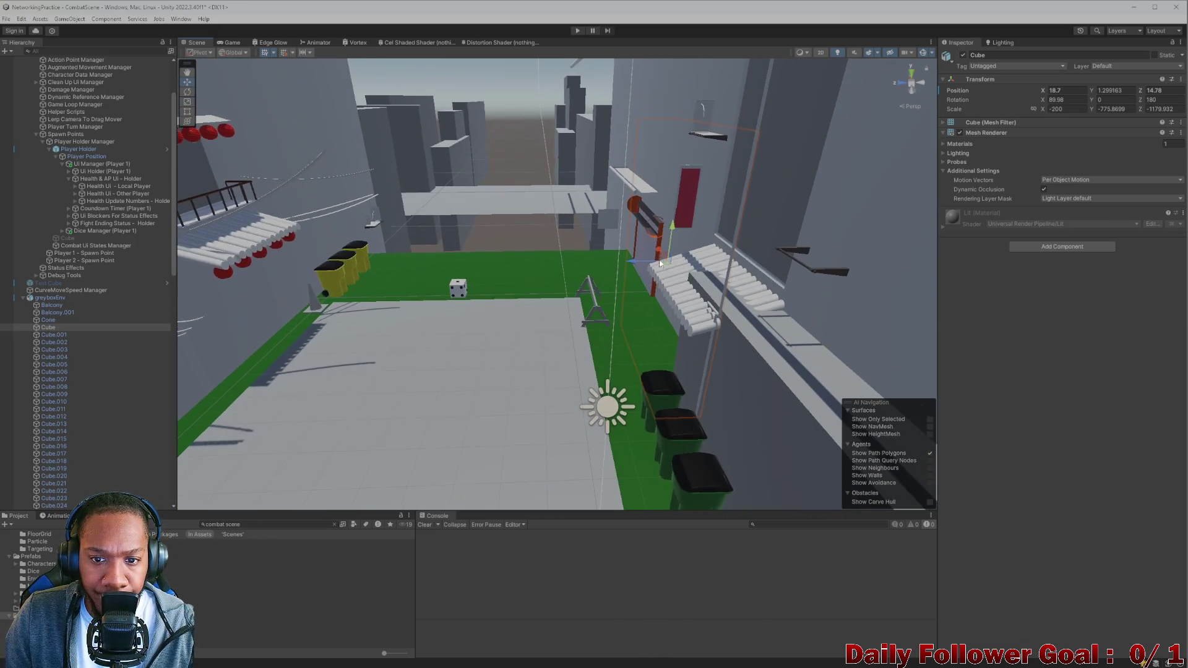
{"action": "left_click_drag", "start_coordinate": [762, 238], "coordinate": [778, 235]}
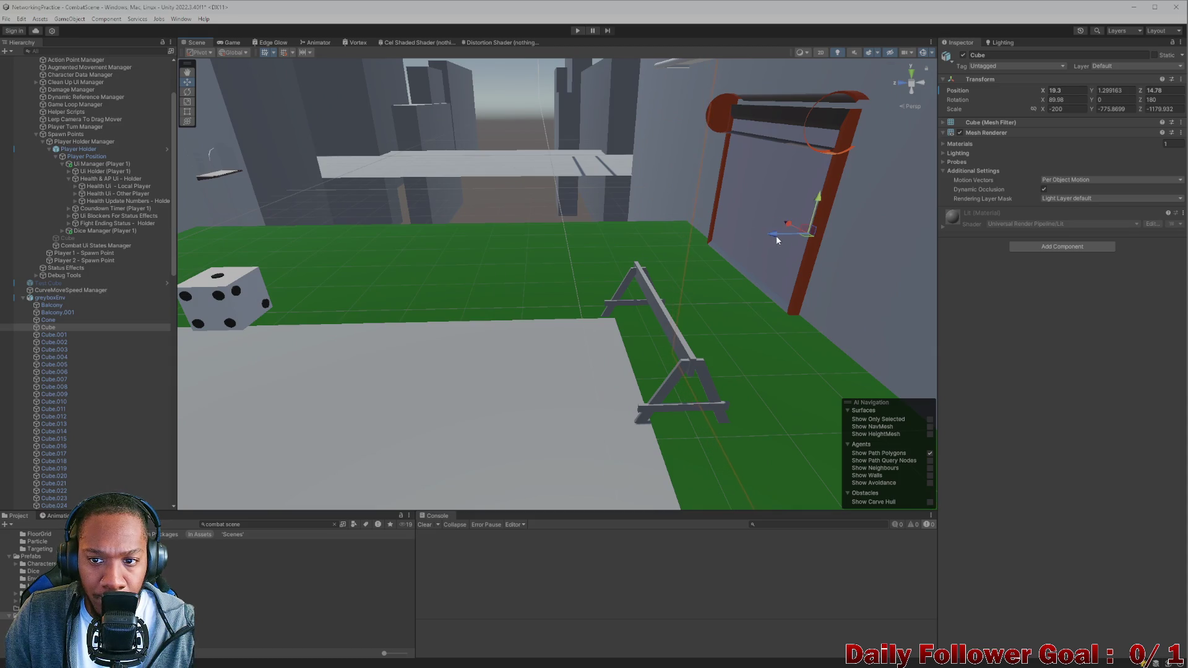
{"action": "scroll", "scroll_direction": "down", "scroll_amount": 3}
{"action": "scroll", "scroll_direction": "down", "scroll_amount": 3}
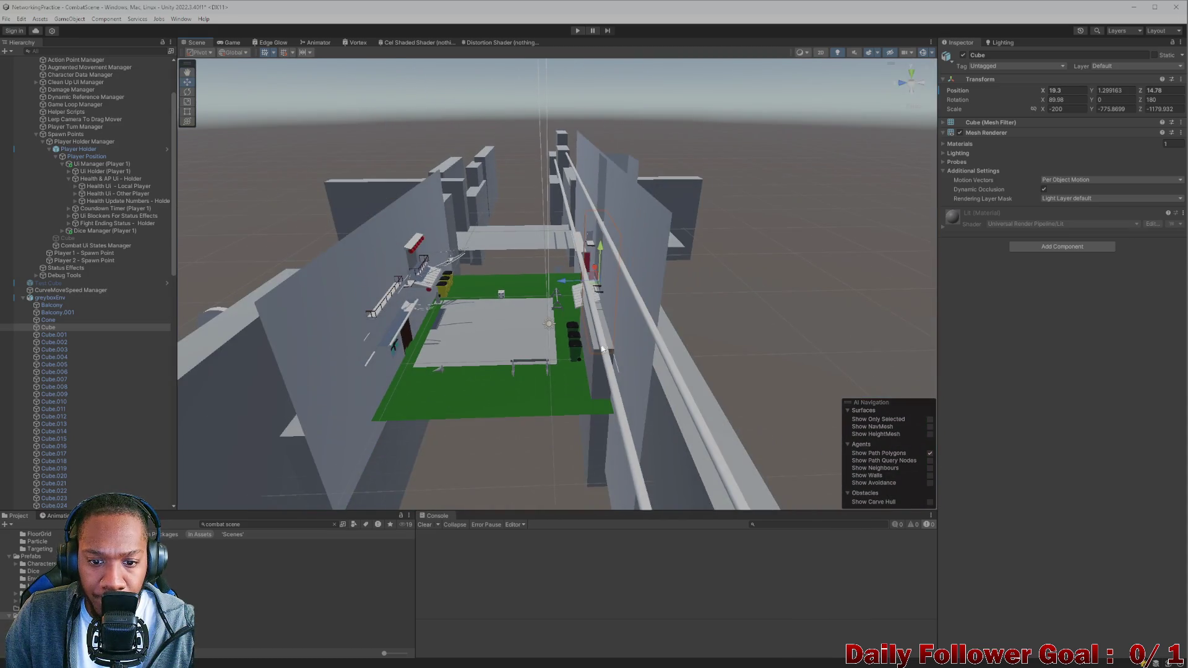
Push the Cube.002 wall piece along X to 19.68
{"action": "left_click", "coordinate": [593, 375]}
{"action": "left_click", "coordinate": [593, 382]}
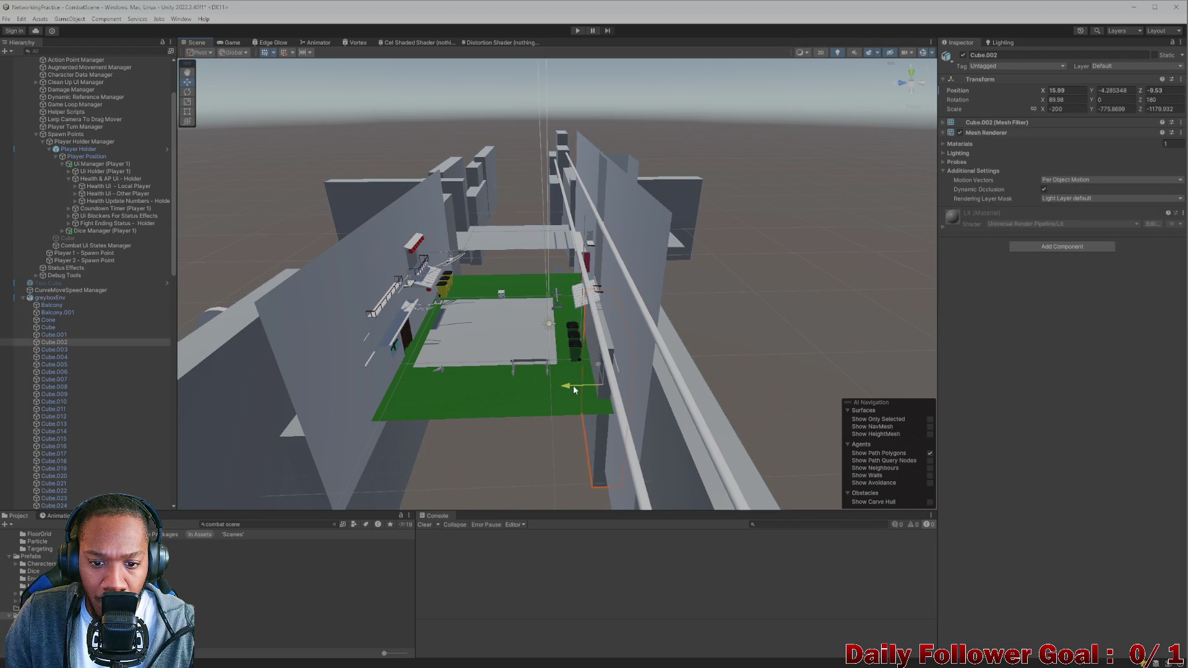
{"action": "left_click_drag", "start_coordinate": [590, 385], "coordinate": [596, 385]}
{"action": "scroll", "scroll_direction": "up", "scroll_amount": 3}
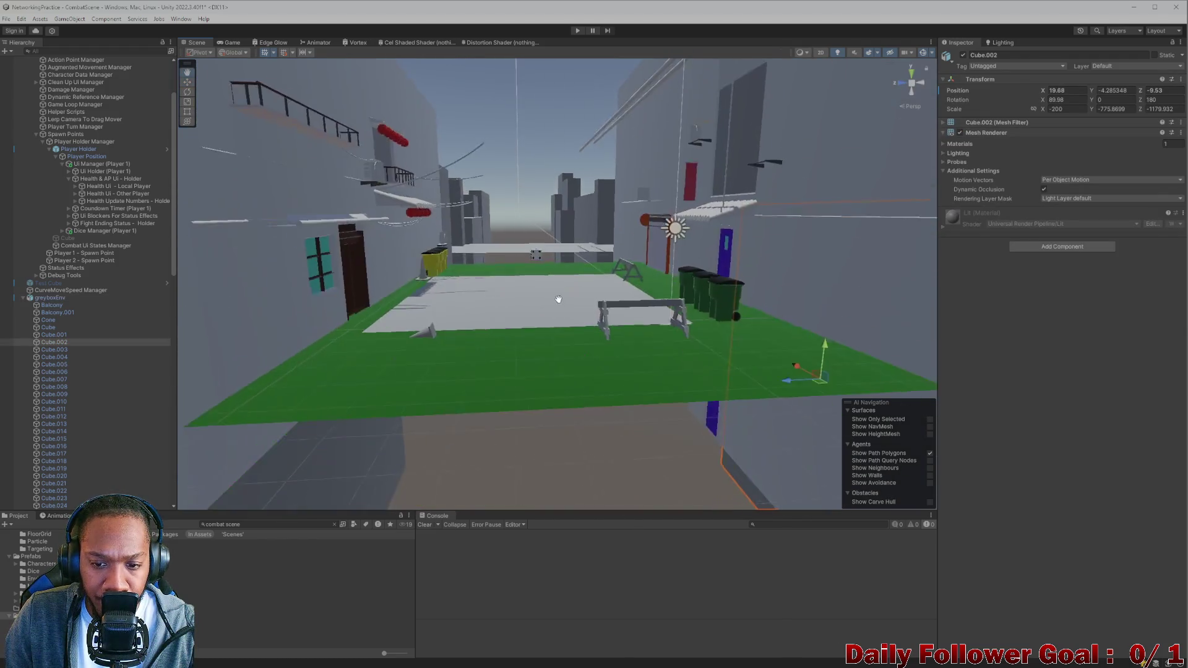
Select and frame the stair-side bench flat.004, then minimize Unity
{"action": "left_click_drag", "start_coordinate": [681, 339], "coordinate": [666, 306]}
{"action": "left_click_drag", "start_coordinate": [592, 299], "coordinate": [559, 295]}
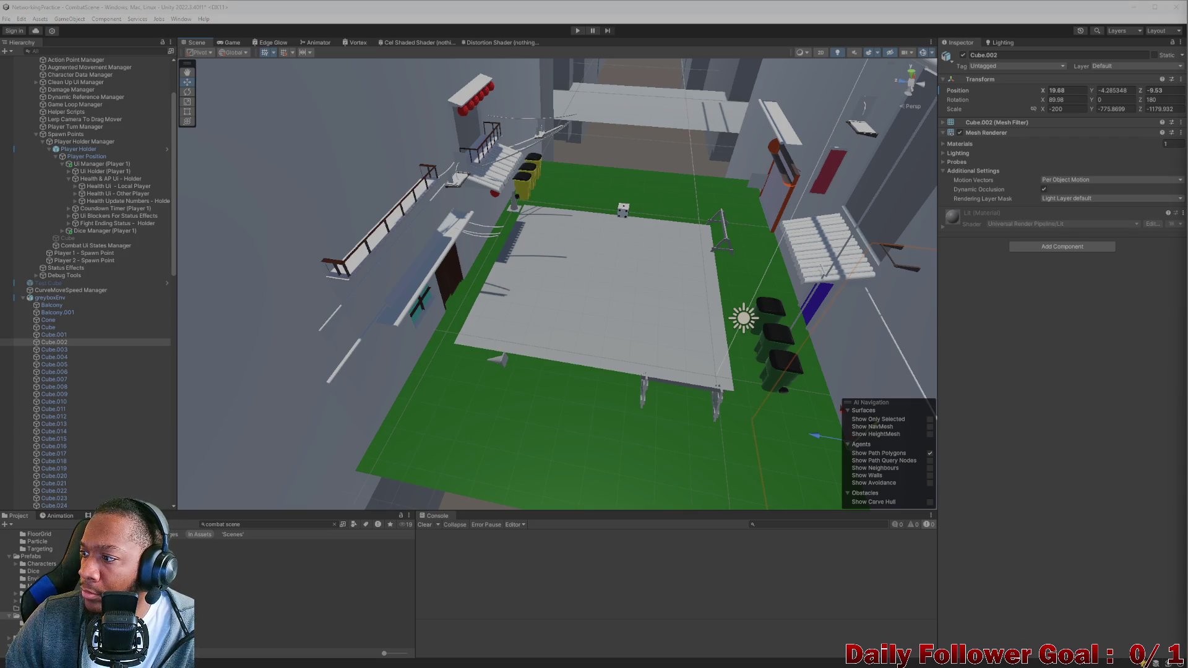
{"action": "scroll", "scroll_direction": "up", "scroll_amount": 3}
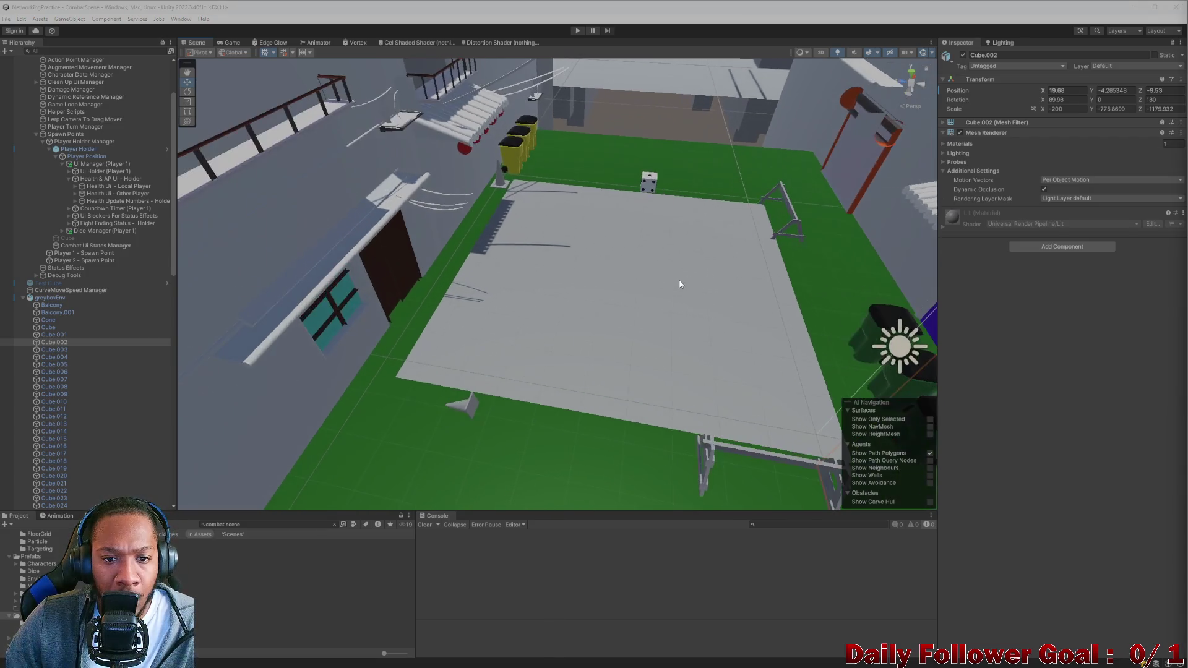
{"action": "left_click_drag", "start_coordinate": [596, 242], "coordinate": [688, 333]}
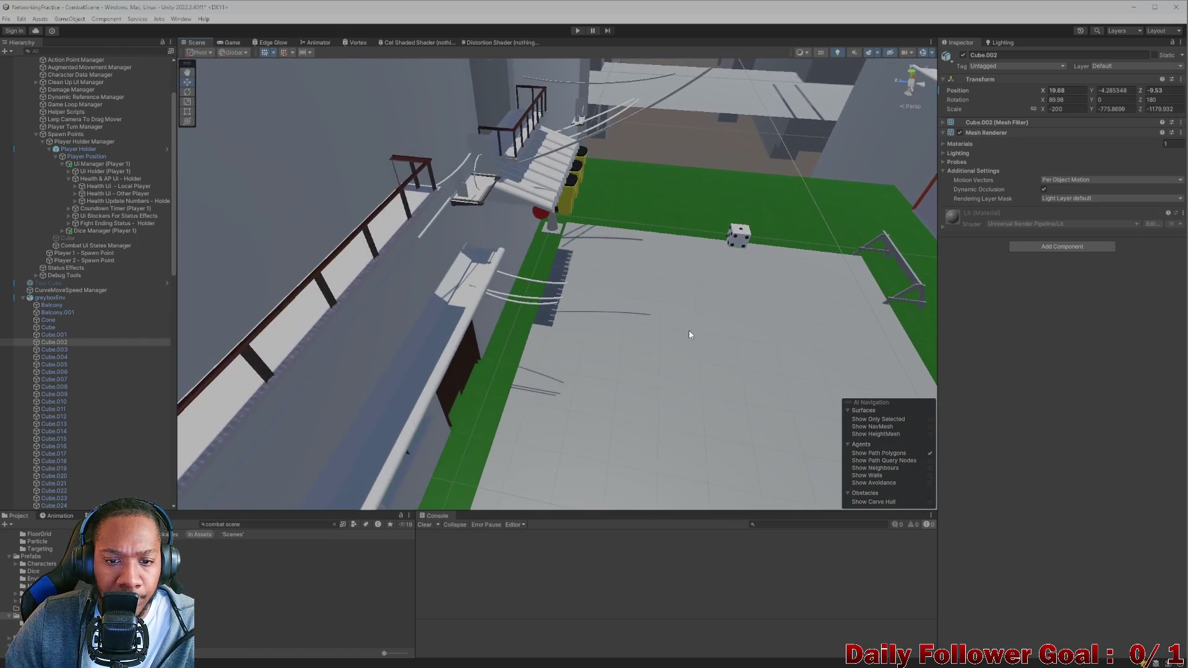
{"action": "left_click_drag", "start_coordinate": [692, 325], "coordinate": [462, 142]}
{"action": "scroll", "scroll_direction": "up", "scroll_amount": 3}
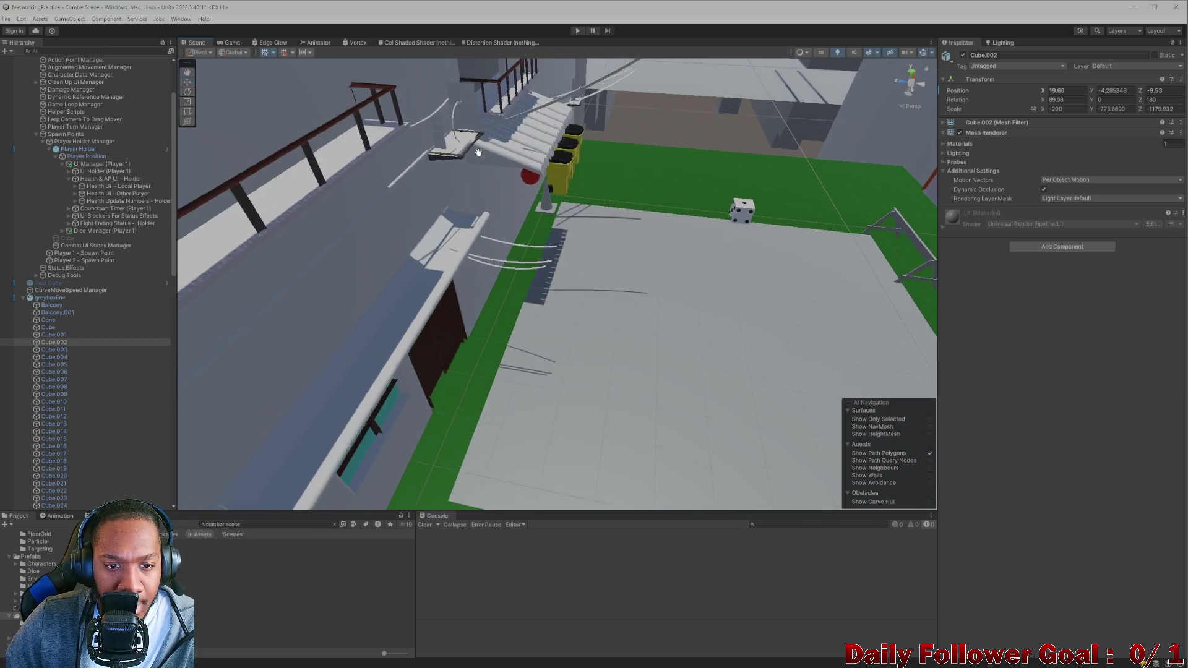
{"action": "left_click", "coordinate": [446, 279]}
{"action": "key", "text": "f"}
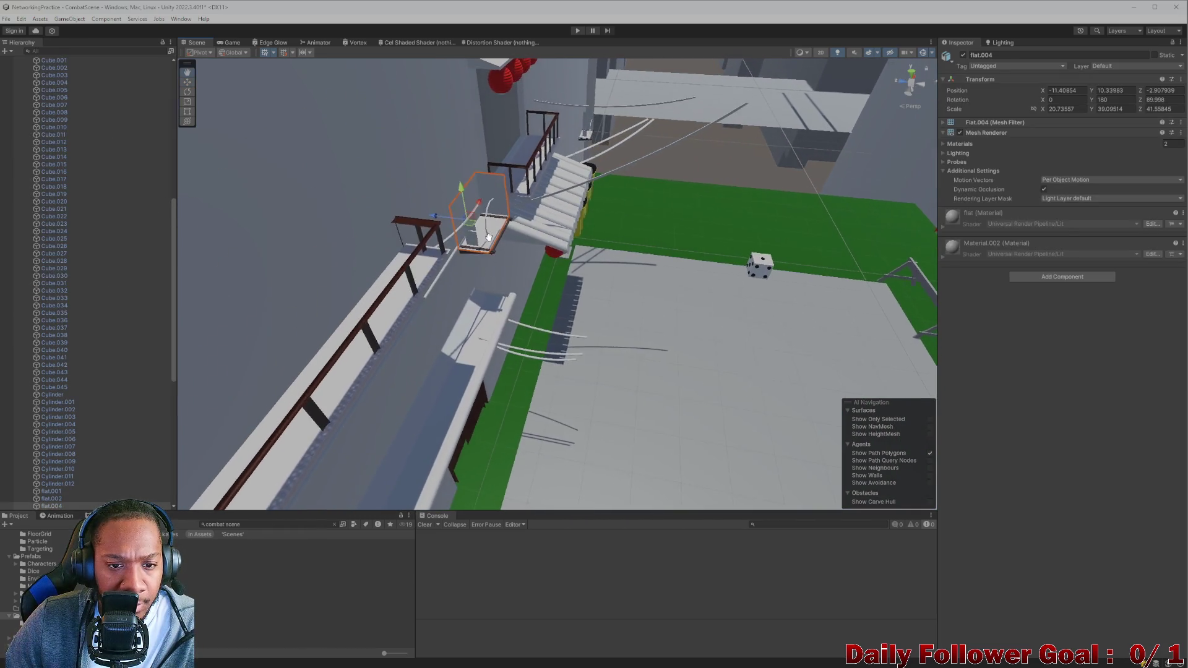
{"action": "left_click", "coordinate": [1133, 9]}
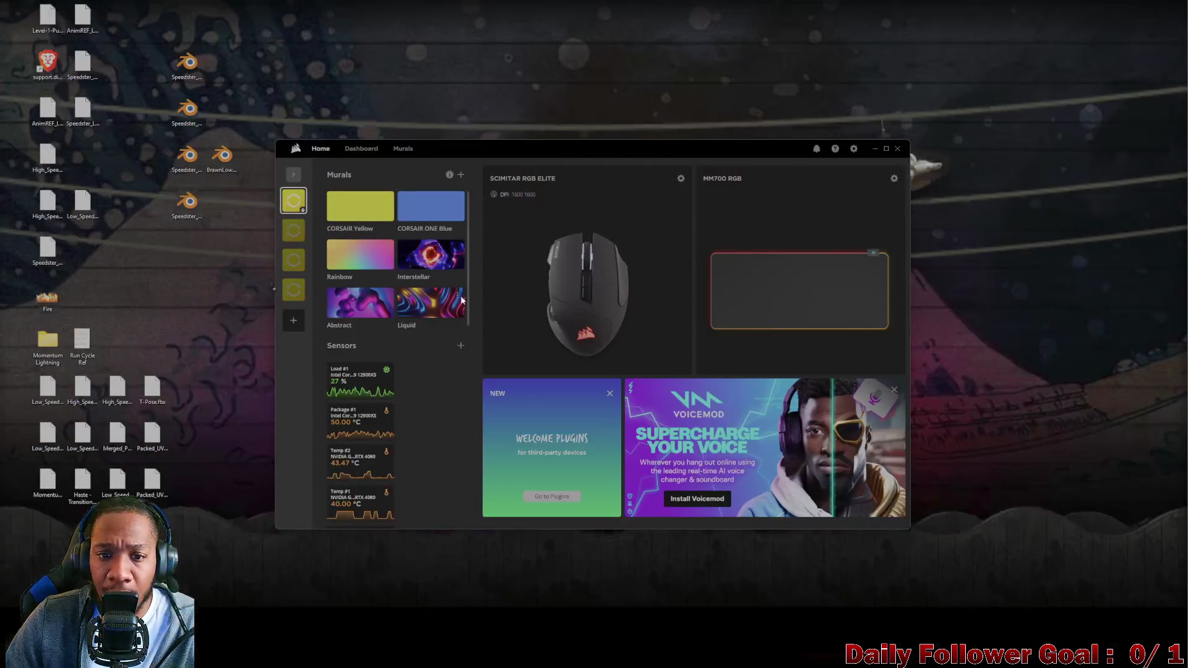
Restore Blender and turn on the Face Orientation viewport overlay
{"action": "left_click", "coordinate": [729, 659]}
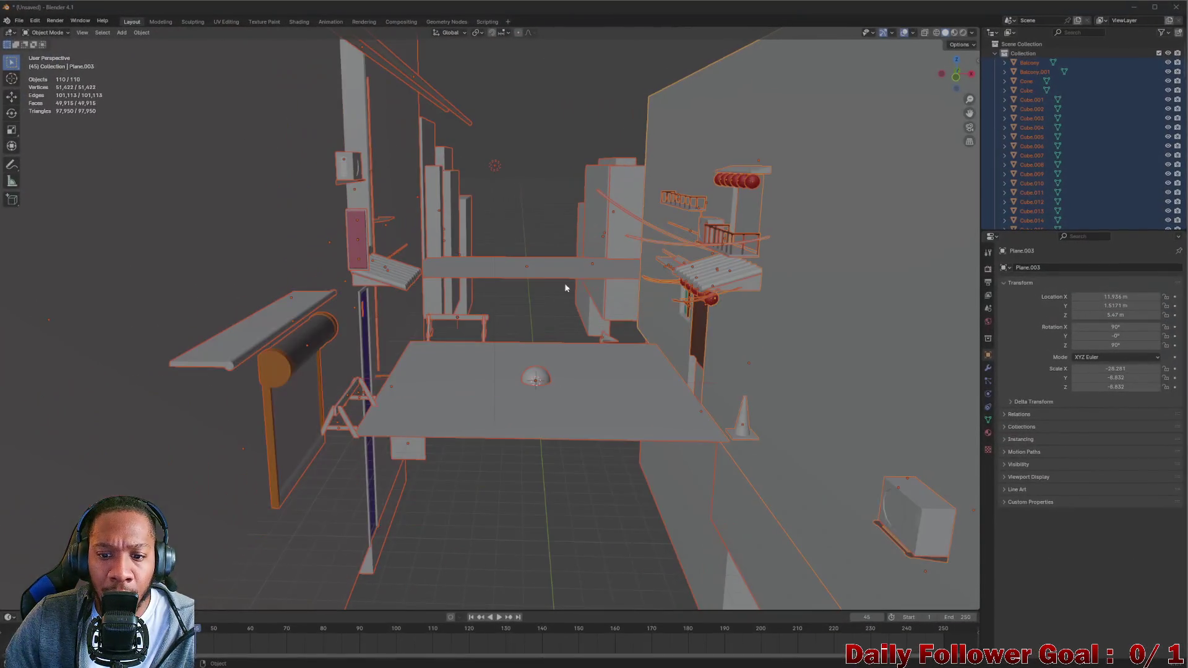
{"action": "left_click_drag", "start_coordinate": [595, 335], "coordinate": [756, 139]}
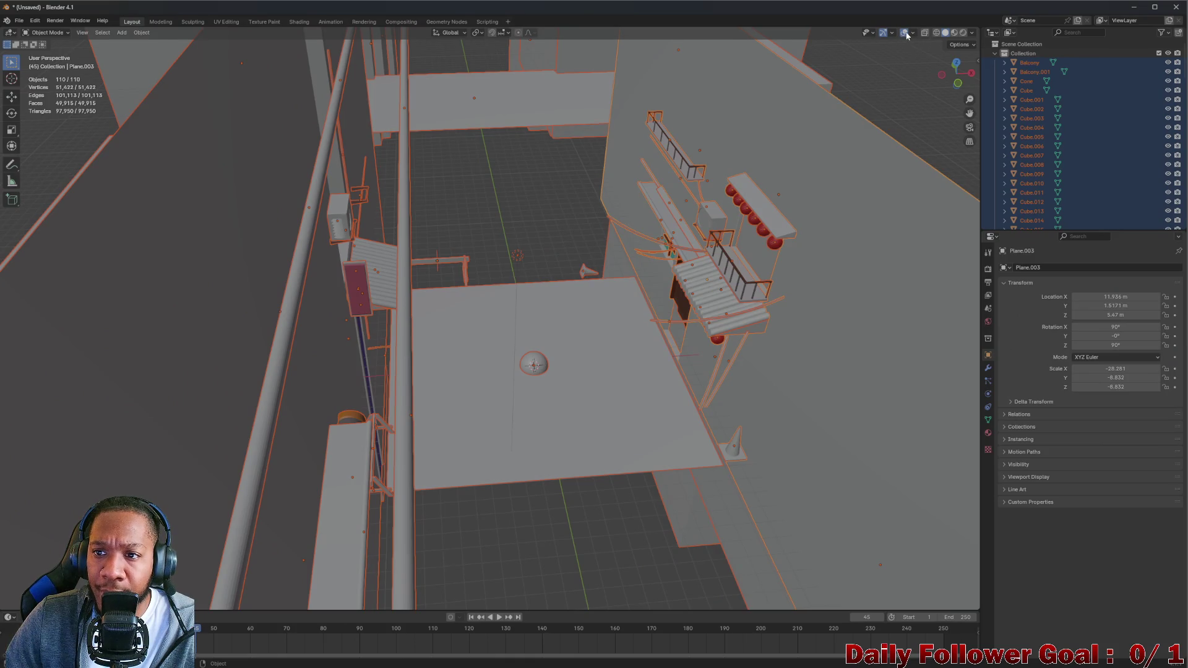
{"action": "left_click", "coordinate": [907, 35]}
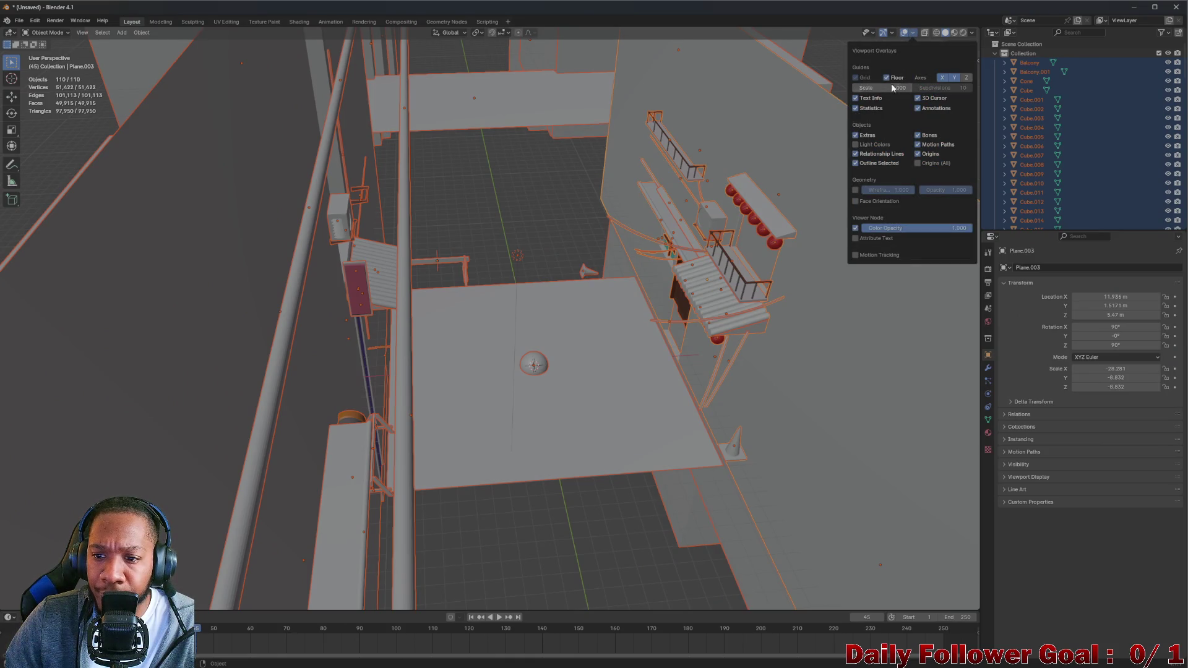
{"action": "left_click", "coordinate": [870, 199]}
Select the red box flat.001 and view it up close
{"action": "left_click_drag", "start_coordinate": [594, 341], "coordinate": [300, 394]}
{"action": "left_click_drag", "start_coordinate": [308, 237], "coordinate": [474, 325]}
{"action": "scroll", "scroll_direction": "up", "scroll_amount": 3}
{"action": "left_click", "coordinate": [271, 175]}
{"action": "left_click_drag", "start_coordinate": [271, 174], "coordinate": [220, 181]}
{"action": "scroll", "scroll_direction": "up", "scroll_amount": 3}
{"action": "left_click_drag", "start_coordinate": [262, 131], "coordinate": [287, 107]}
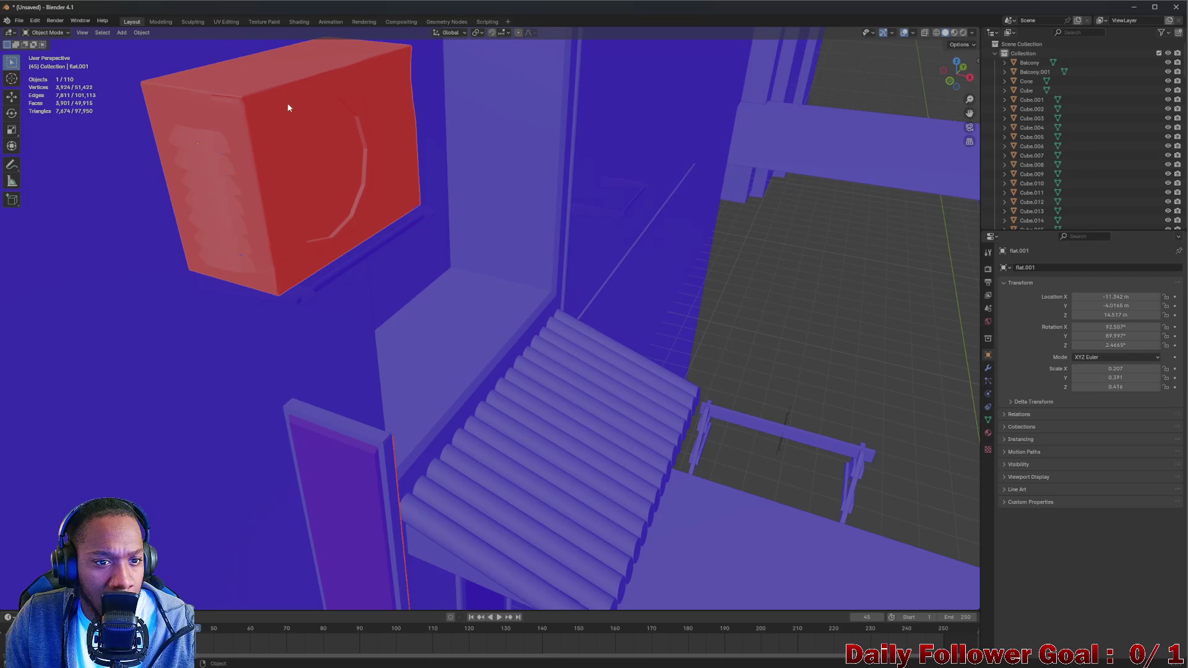
{"action": "left_click", "coordinate": [44, 32]}
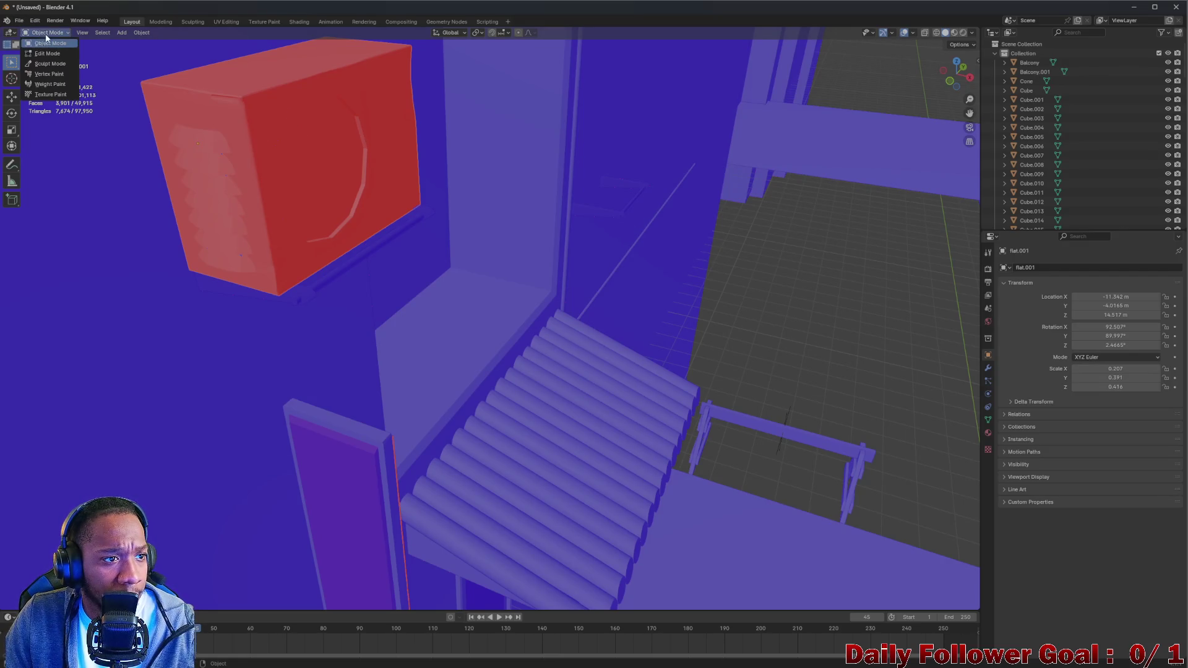
Put flat.001 in Edit Mode and select its linked box mesh from one vertex
{"action": "left_click", "coordinate": [43, 54]}
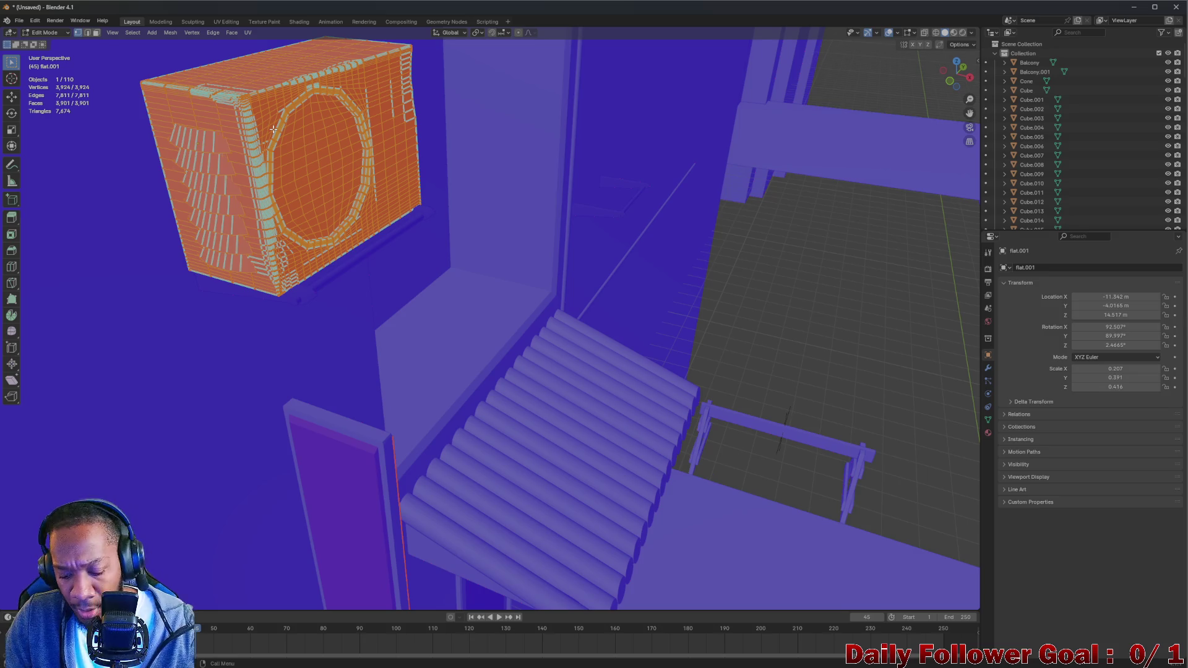
{"action": "left_click", "coordinate": [305, 154]}
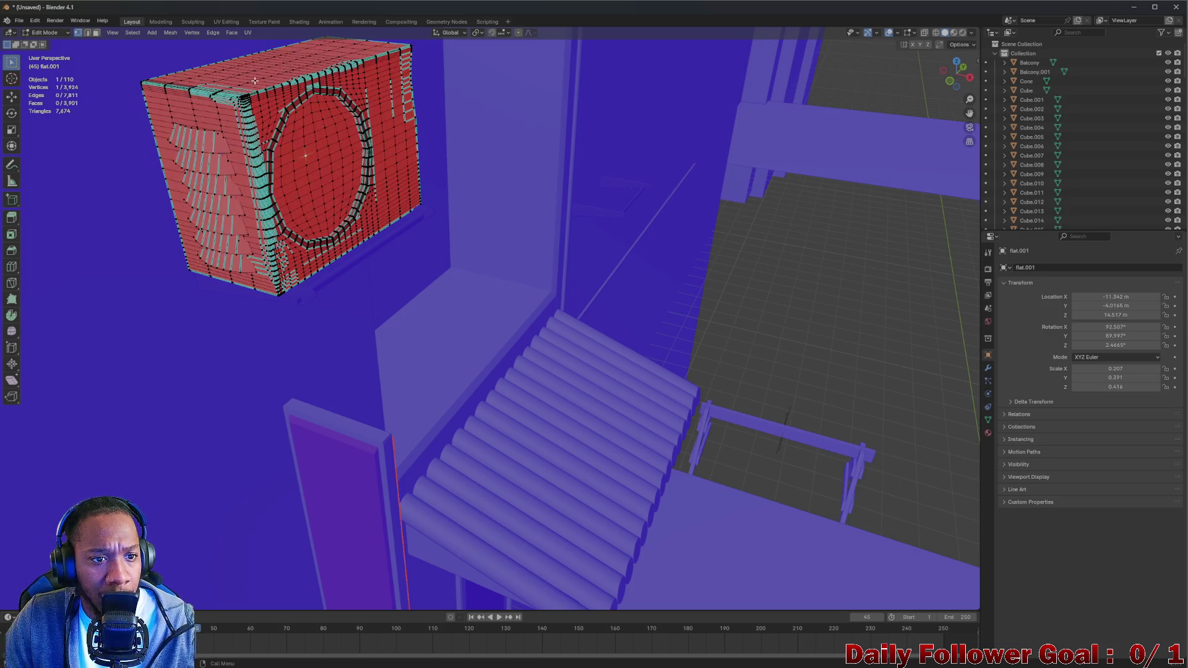
{"action": "key", "text": "ctrl+l"}
{"action": "left_click_drag", "start_coordinate": [254, 93], "coordinate": [196, 79]}
{"action": "scroll", "scroll_direction": "up", "scroll_amount": 3}
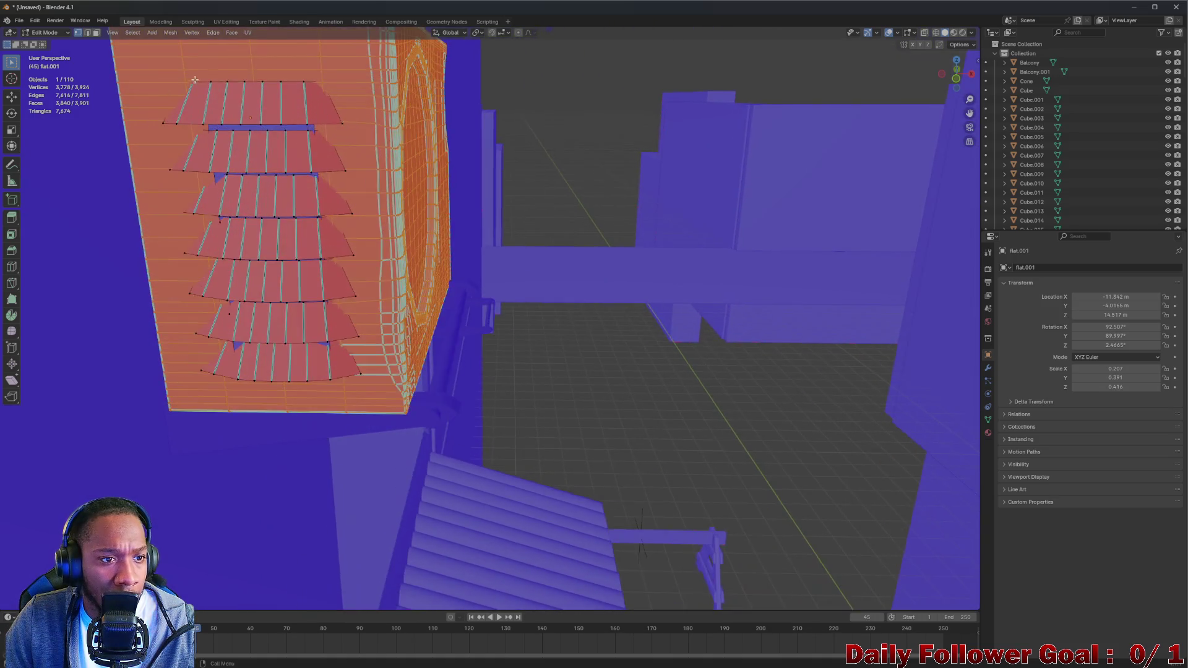
{"action": "scroll", "scroll_direction": "up", "scroll_amount": 3}
Add every fin row to the selection with Select Linked
{"action": "left_click", "coordinate": [239, 83]}
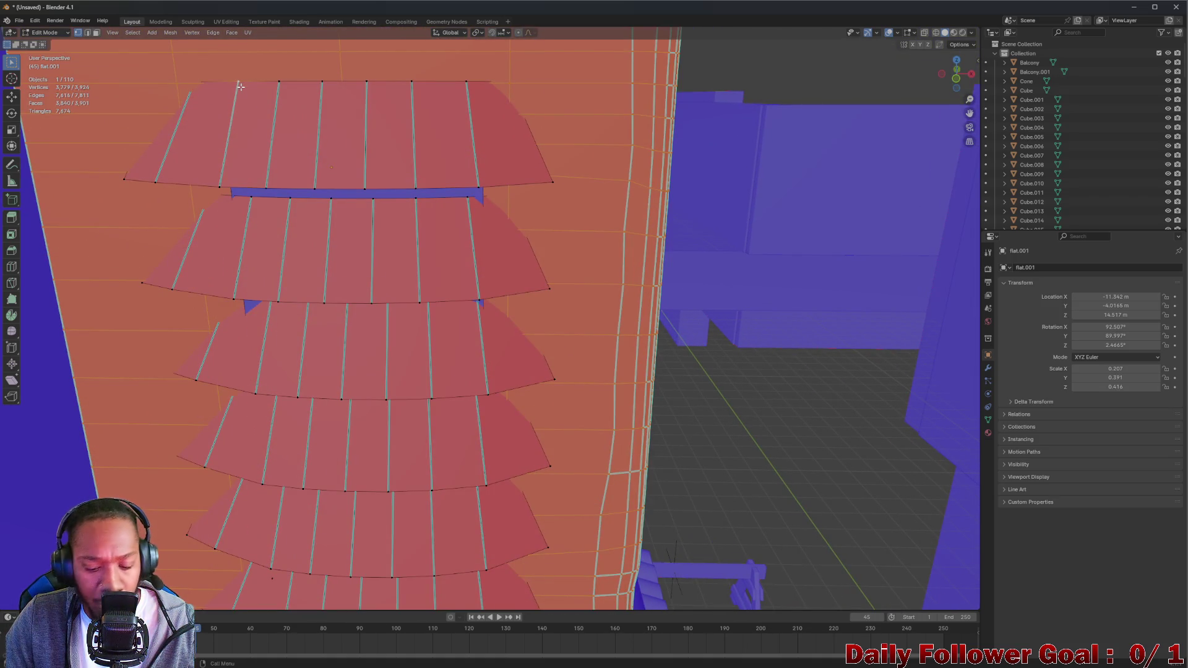
{"action": "key", "text": "ctrl+l"}
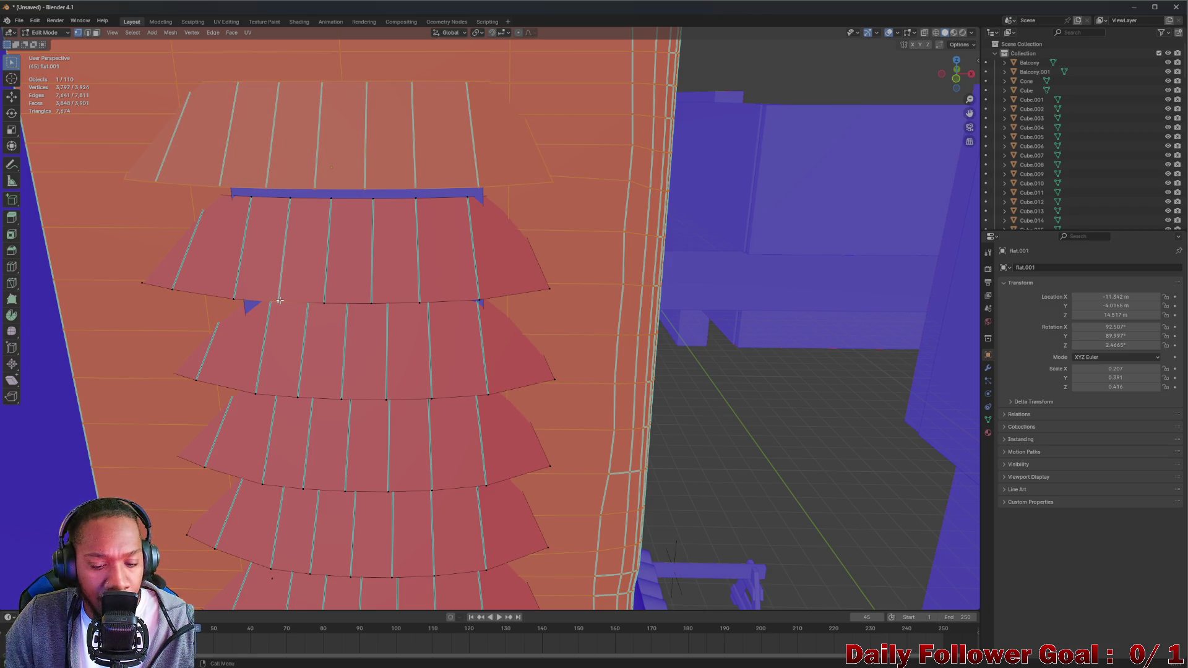
{"action": "key", "text": "ctrl+l"}
{"action": "left_click", "coordinate": [299, 398]}
{"action": "key", "text": "ctrl+l"}
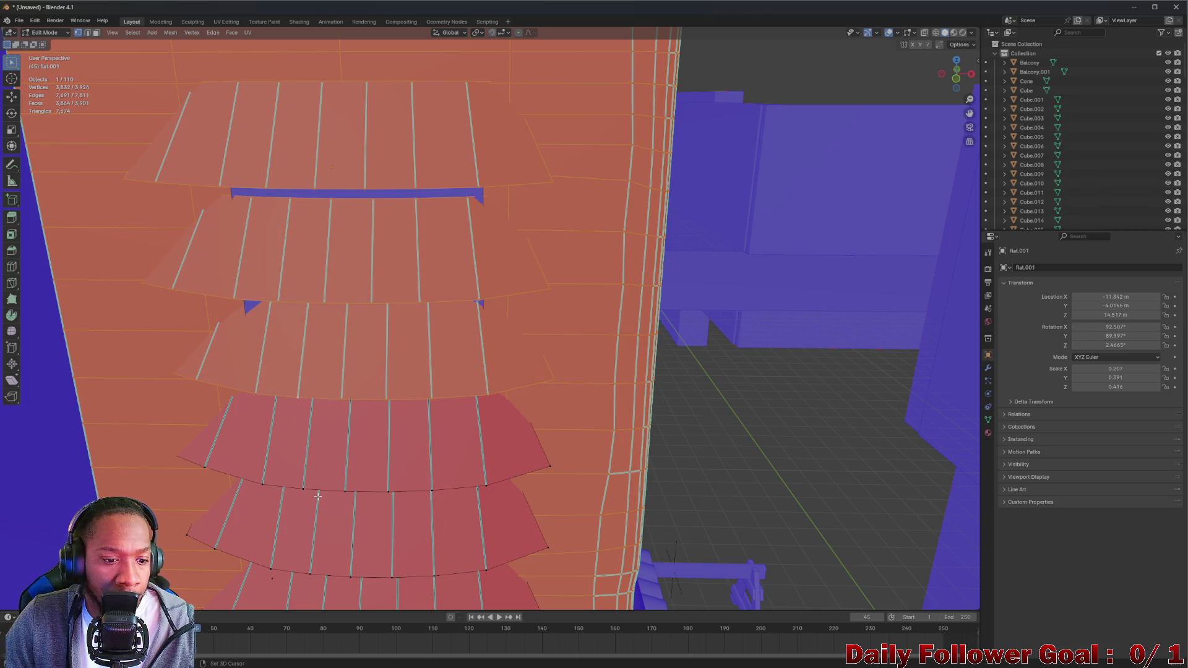
{"action": "left_click", "coordinate": [304, 490]}
{"action": "key", "text": "ctrl+l"}
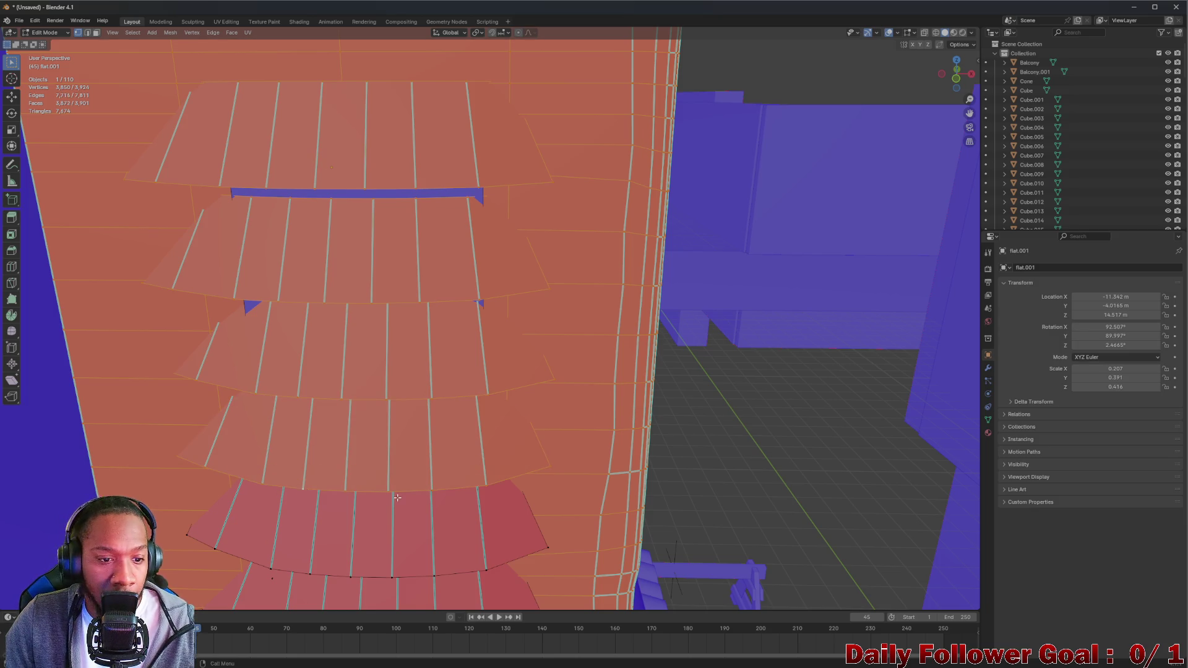
{"action": "scroll", "scroll_direction": "down", "scroll_amount": 3}
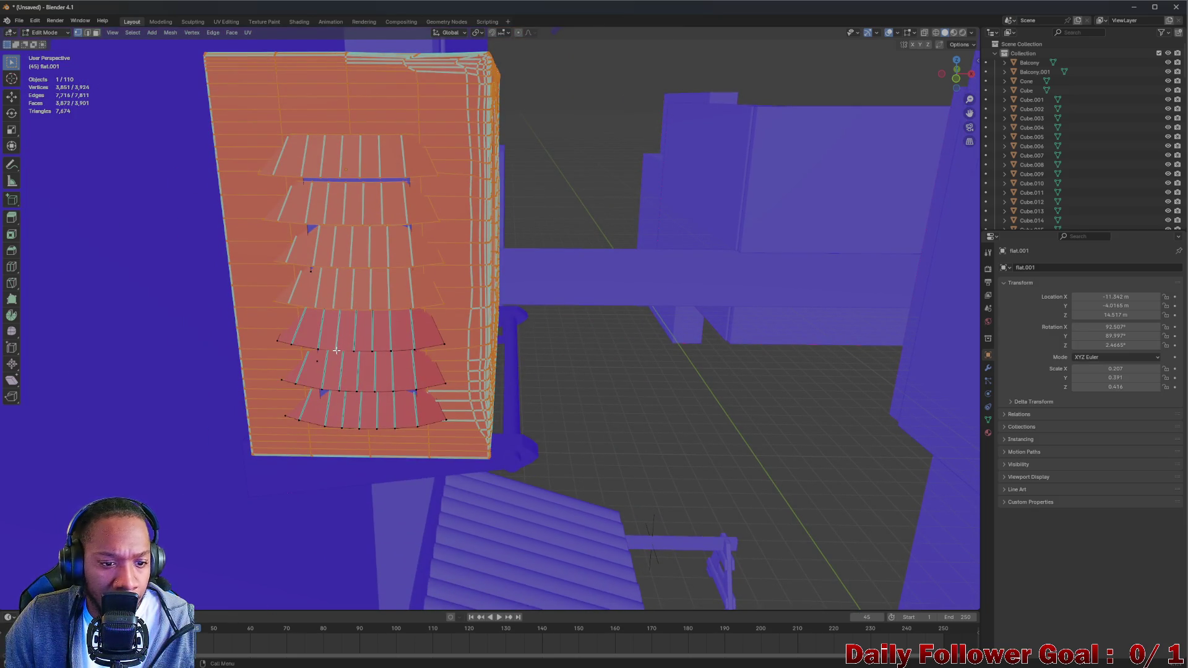
{"action": "key", "text": "ctrl+l"}
{"action": "scroll", "scroll_direction": "up", "scroll_amount": 3}
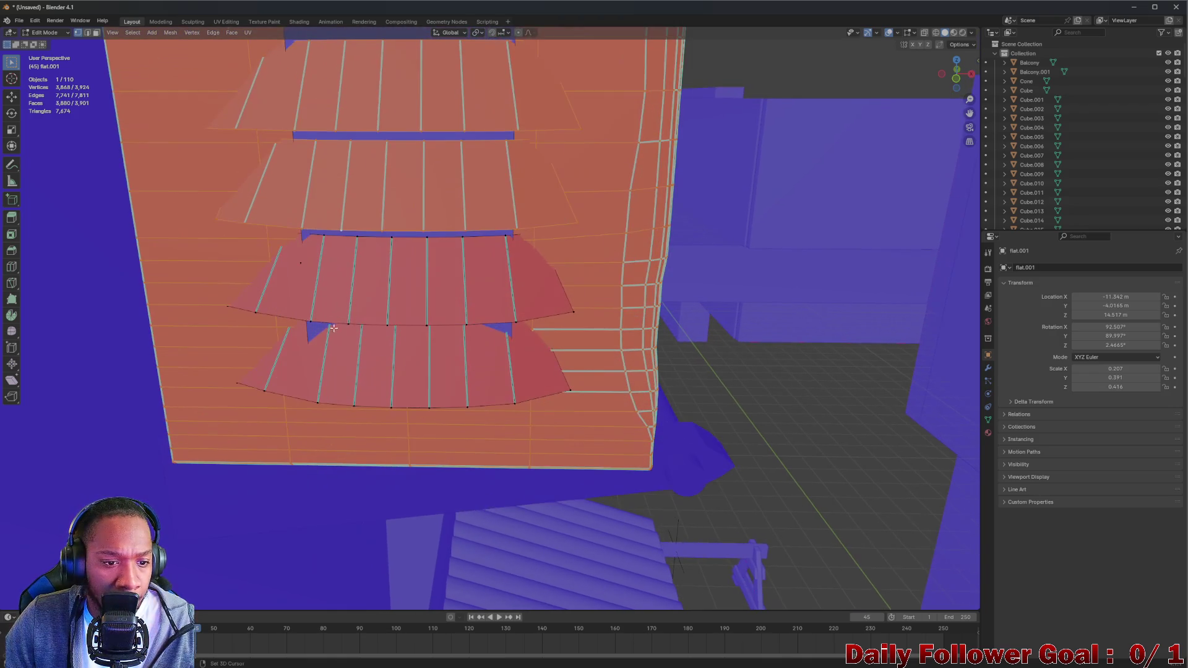
{"action": "key", "text": "ctrl+l"}
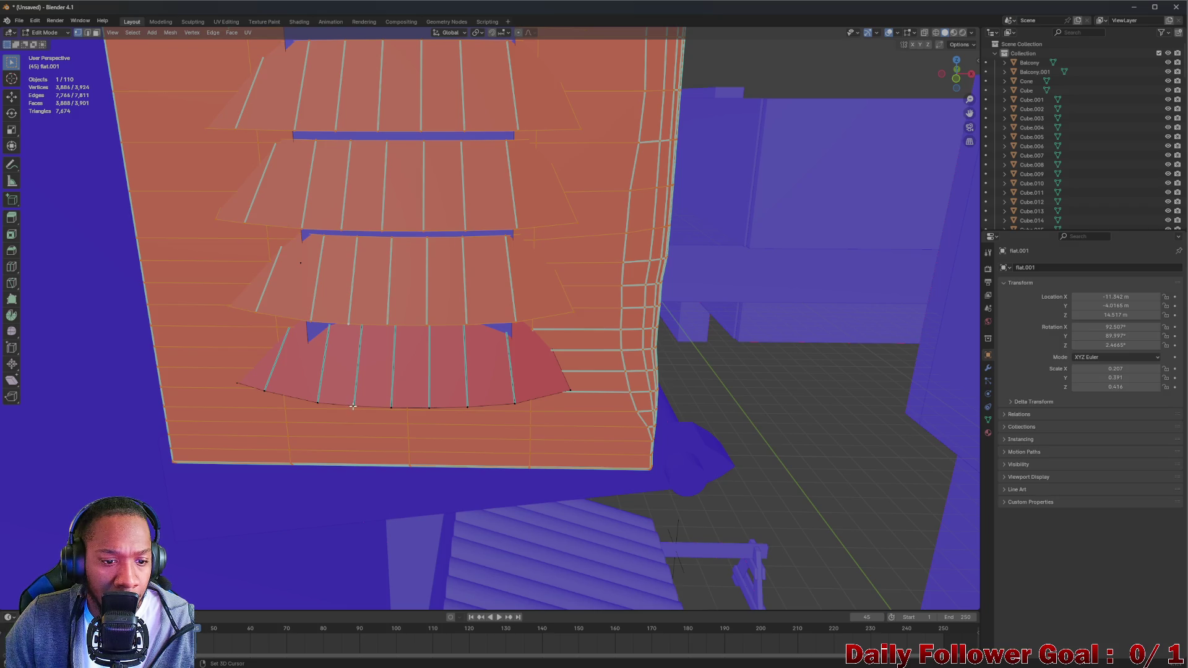
{"action": "key", "text": "ctrl+l"}
{"action": "scroll", "scroll_direction": "down", "scroll_amount": 3}
Orbit around flat.001 to inspect its underside, back and slatted faces
{"action": "left_click_drag", "start_coordinate": [353, 403], "coordinate": [538, 211]}
{"action": "scroll", "scroll_direction": "up", "scroll_amount": 3}
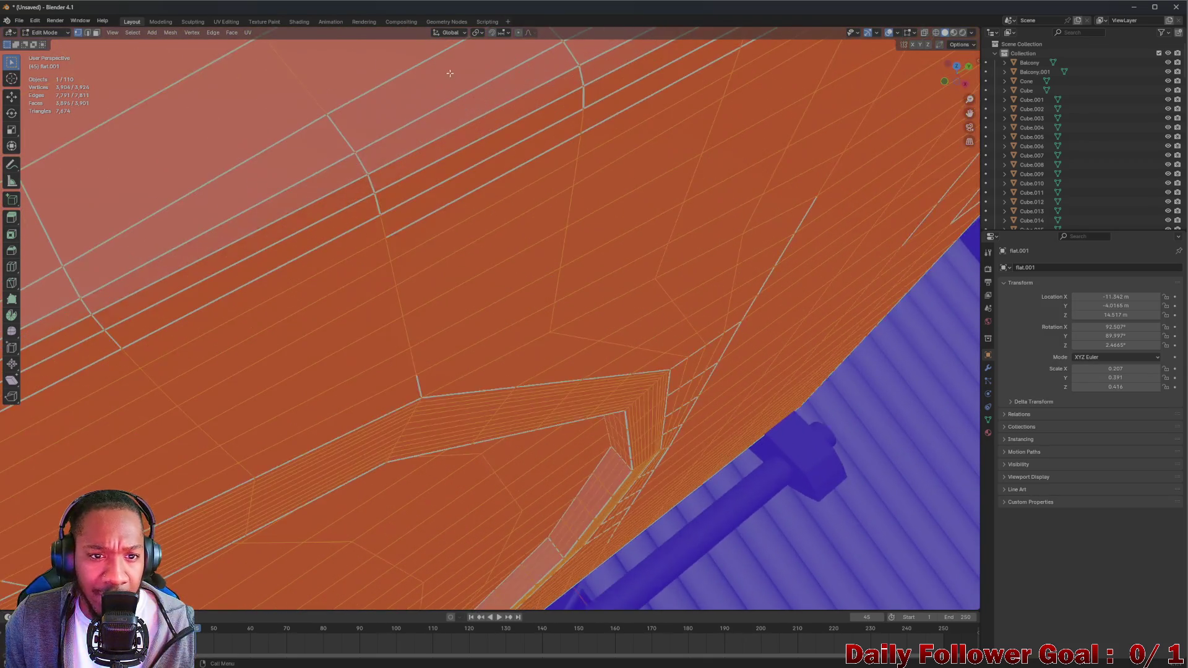
{"action": "scroll", "scroll_direction": "down", "scroll_amount": 3}
{"action": "left_click_drag", "start_coordinate": [392, 180], "coordinate": [304, 281]}
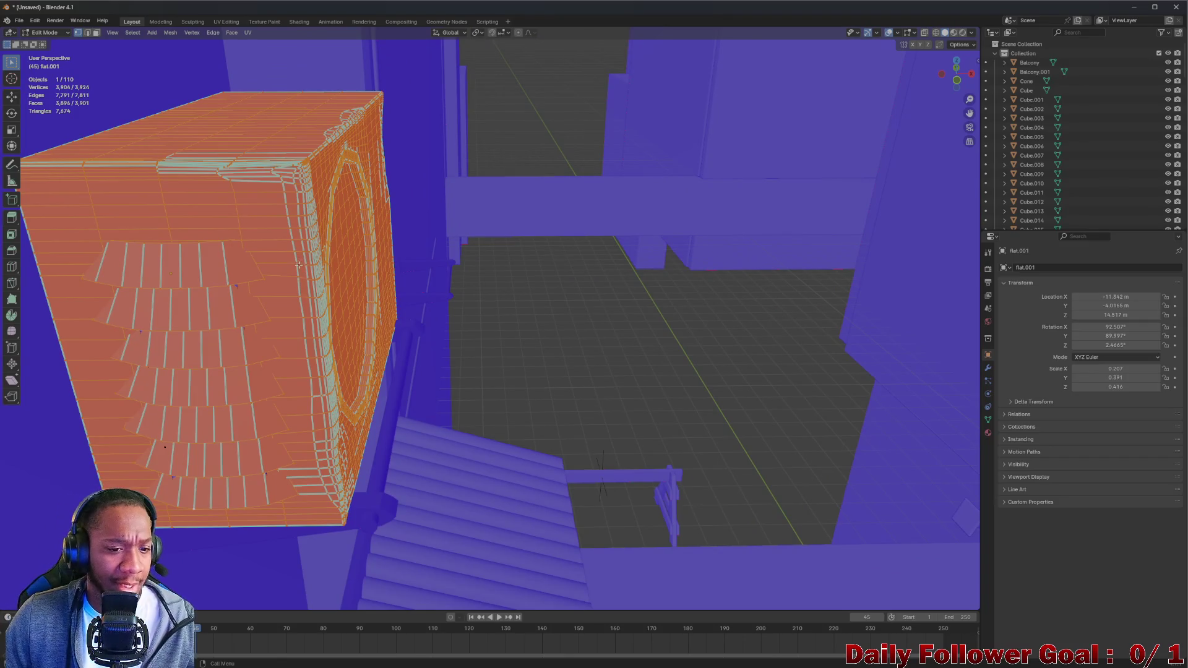
{"action": "left_click_drag", "start_coordinate": [239, 210], "coordinate": [210, 219]}
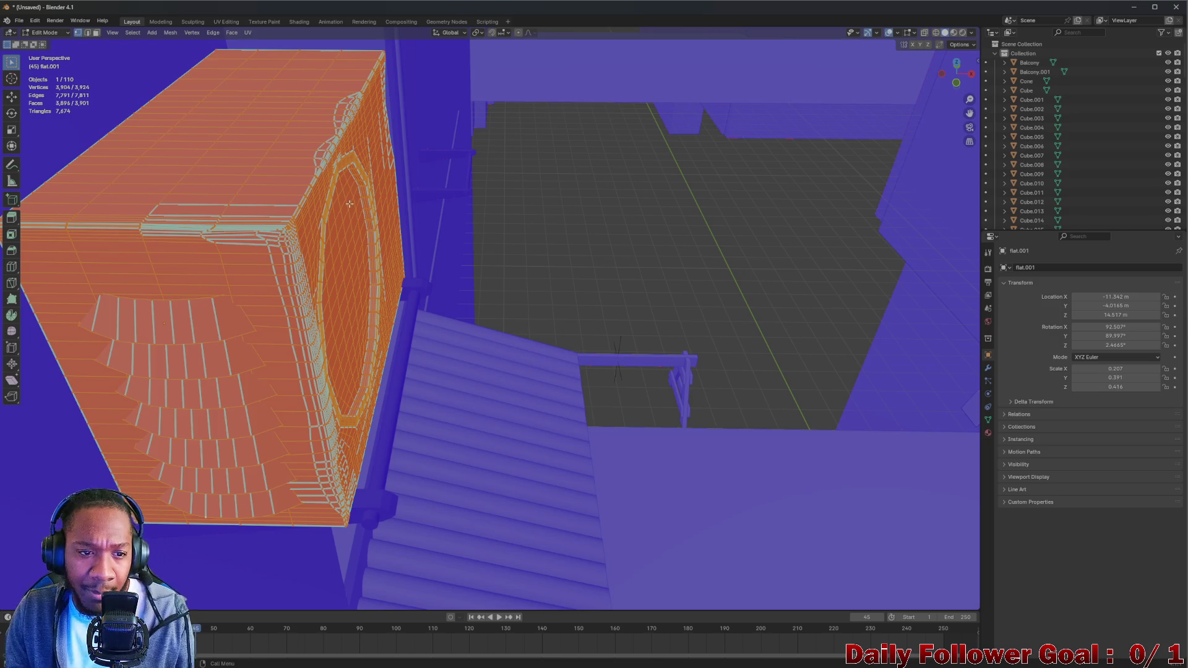
{"action": "scroll", "scroll_direction": "down", "scroll_amount": 3}
{"action": "right_click", "coordinate": [258, 196]}
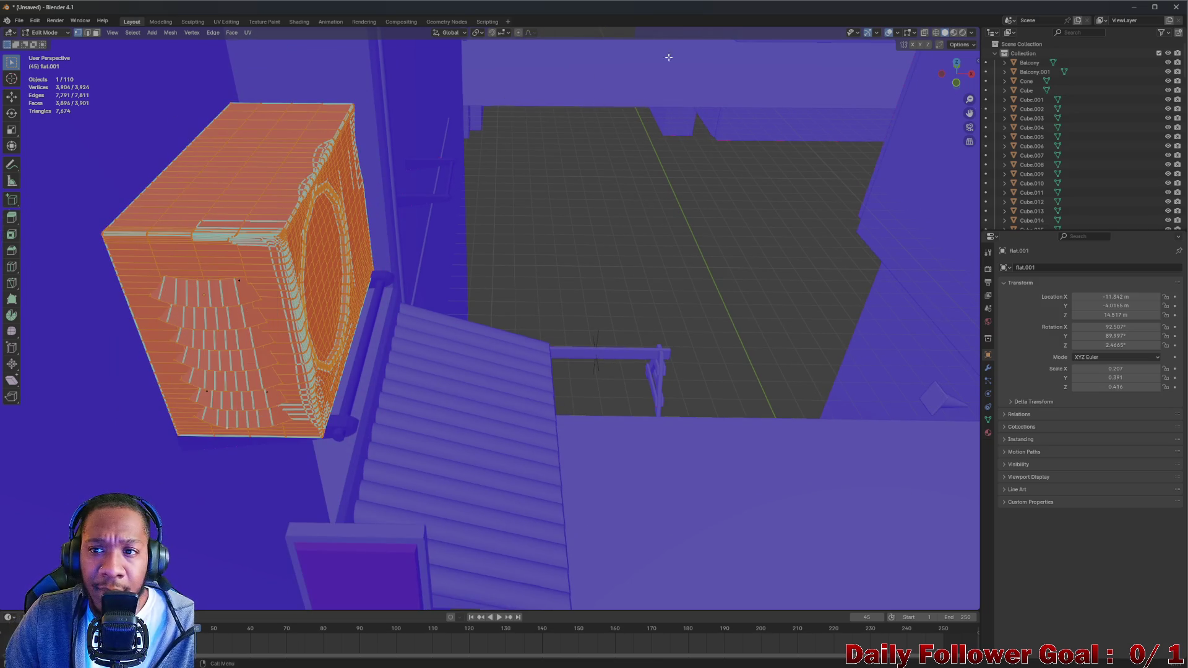
{"action": "left_click", "coordinate": [231, 32]}
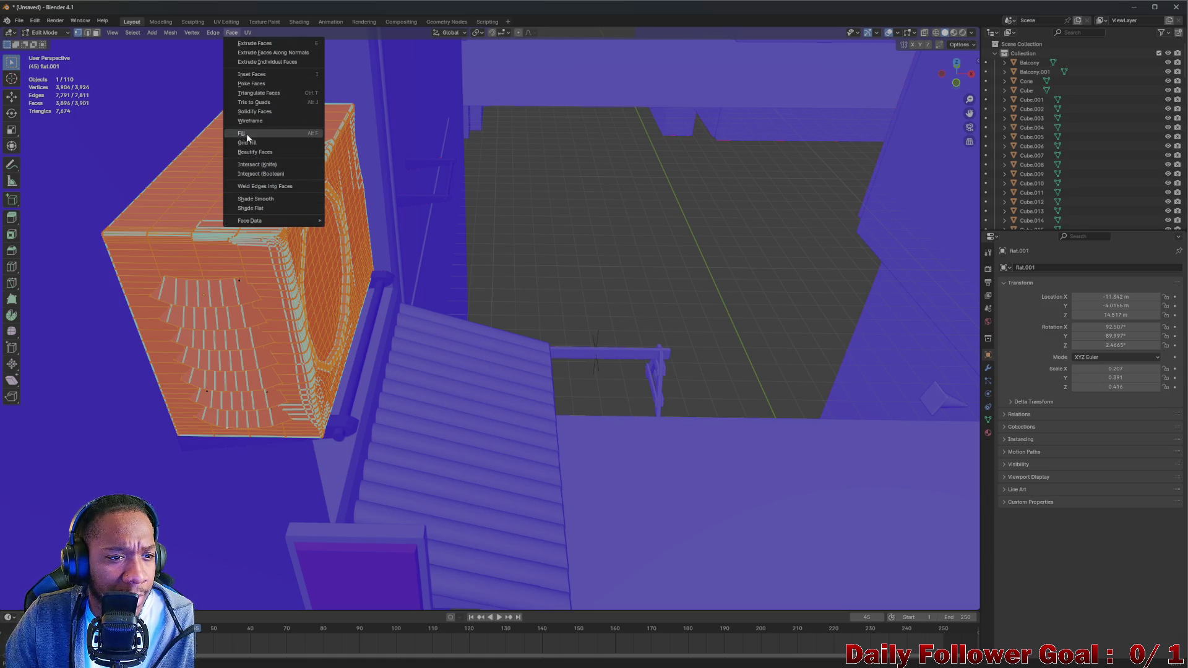
Flip the normals of flat.001's selected faces via Mesh > Normals and deselect all
{"action": "mouse_move", "coordinate": [268, 222]}
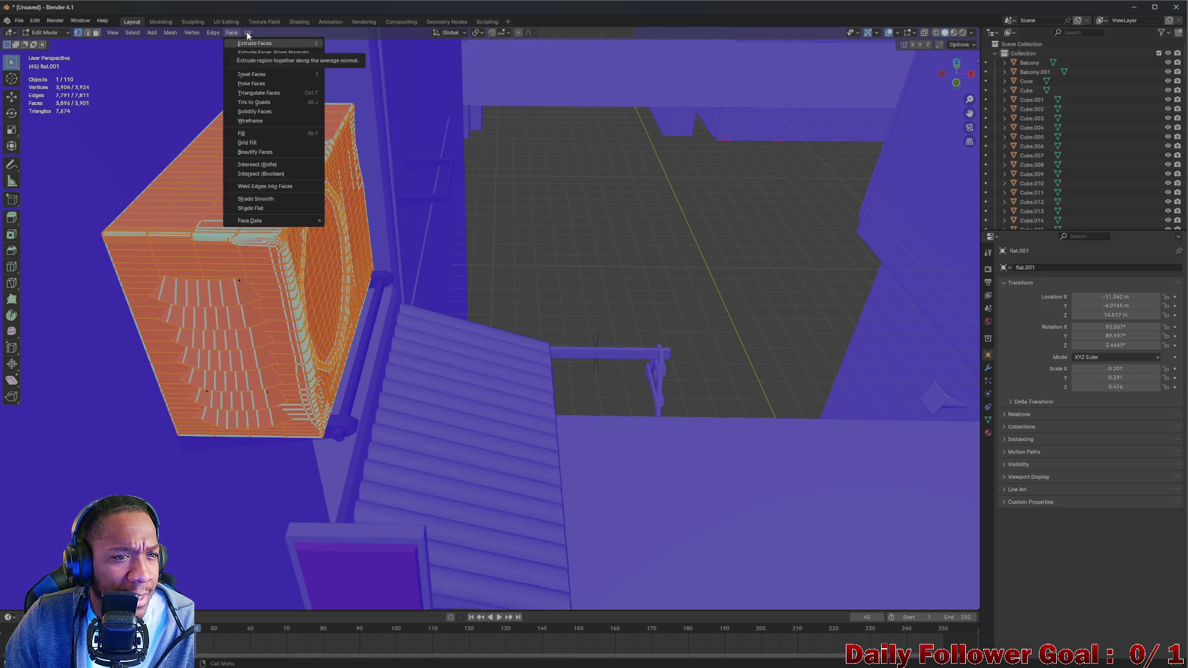
{"action": "left_click", "coordinate": [247, 32]}
{"action": "left_click", "coordinate": [247, 32]}
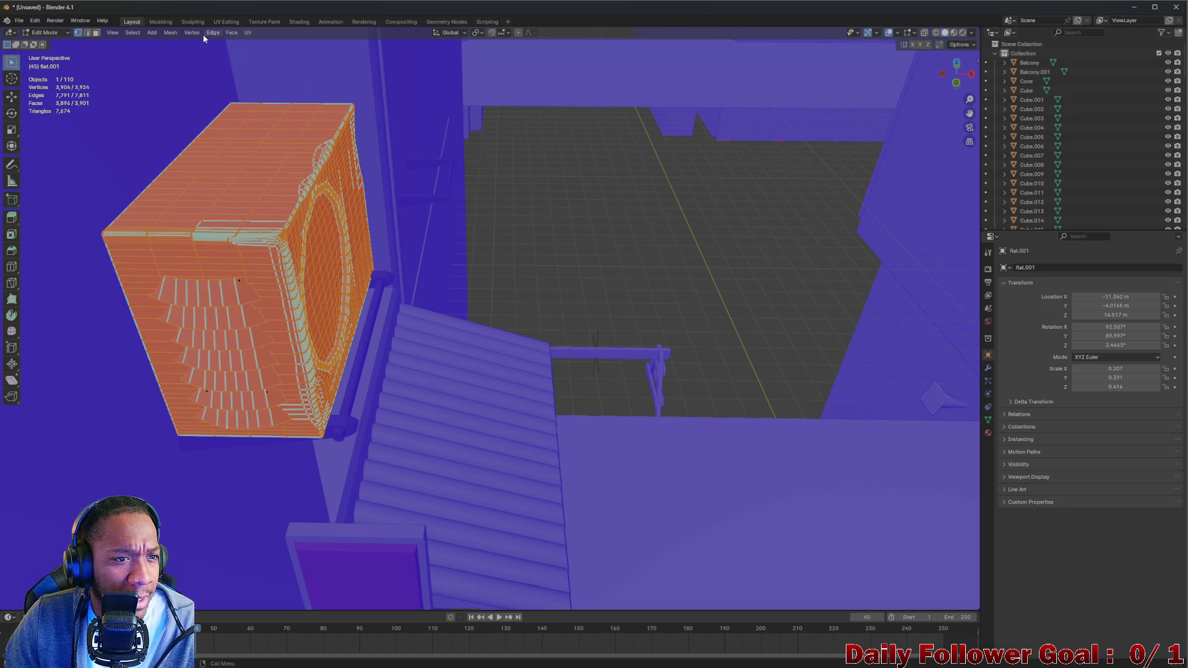
{"action": "left_click", "coordinate": [169, 32]}
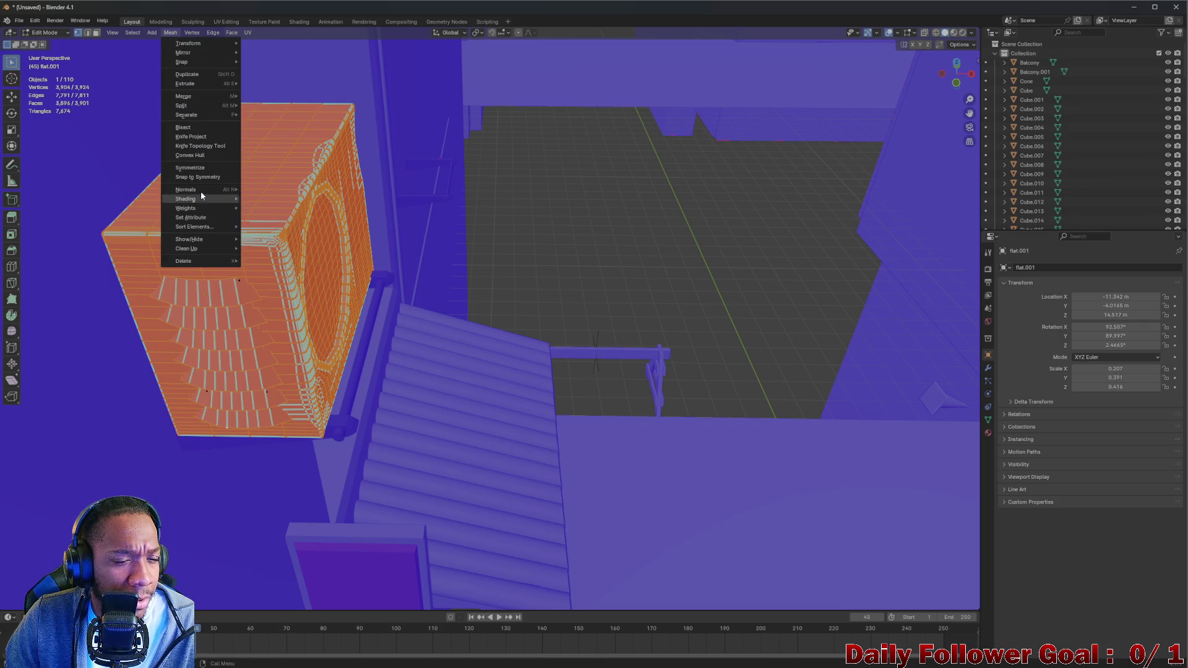
{"action": "mouse_move", "coordinate": [211, 189]}
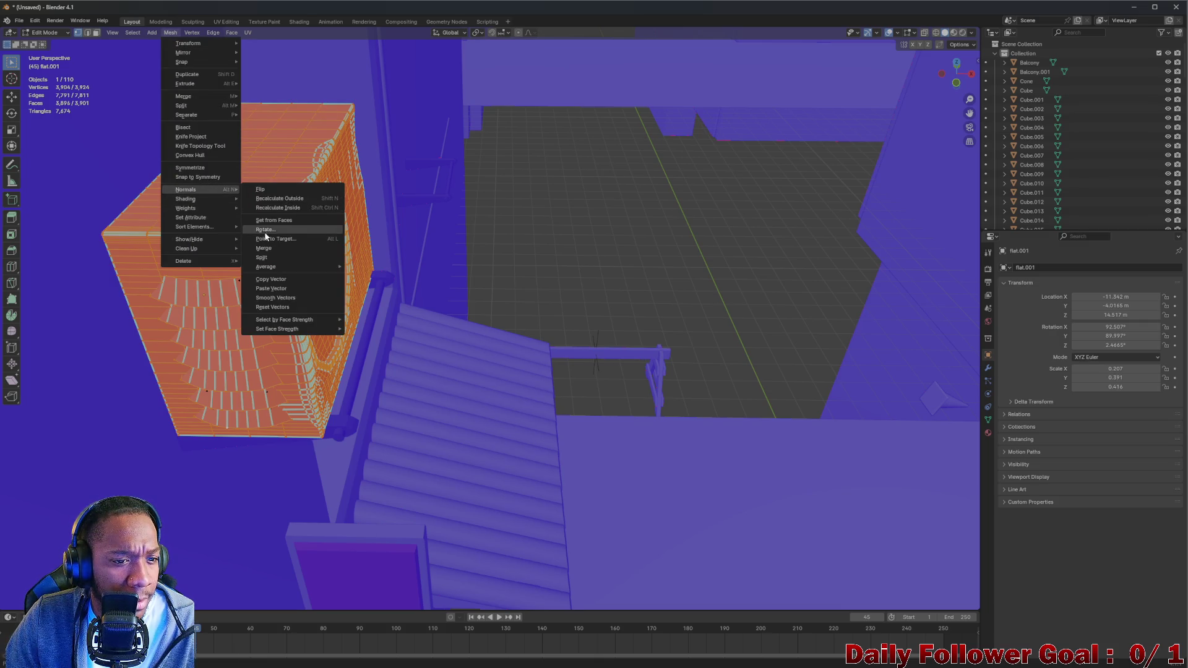
{"action": "left_click", "coordinate": [264, 196]}
{"action": "left_click_drag", "start_coordinate": [327, 232], "coordinate": [391, 245]}
{"action": "key", "text": "alt+a"}
{"action": "left_click_drag", "start_coordinate": [794, 349], "coordinate": [362, 289]}
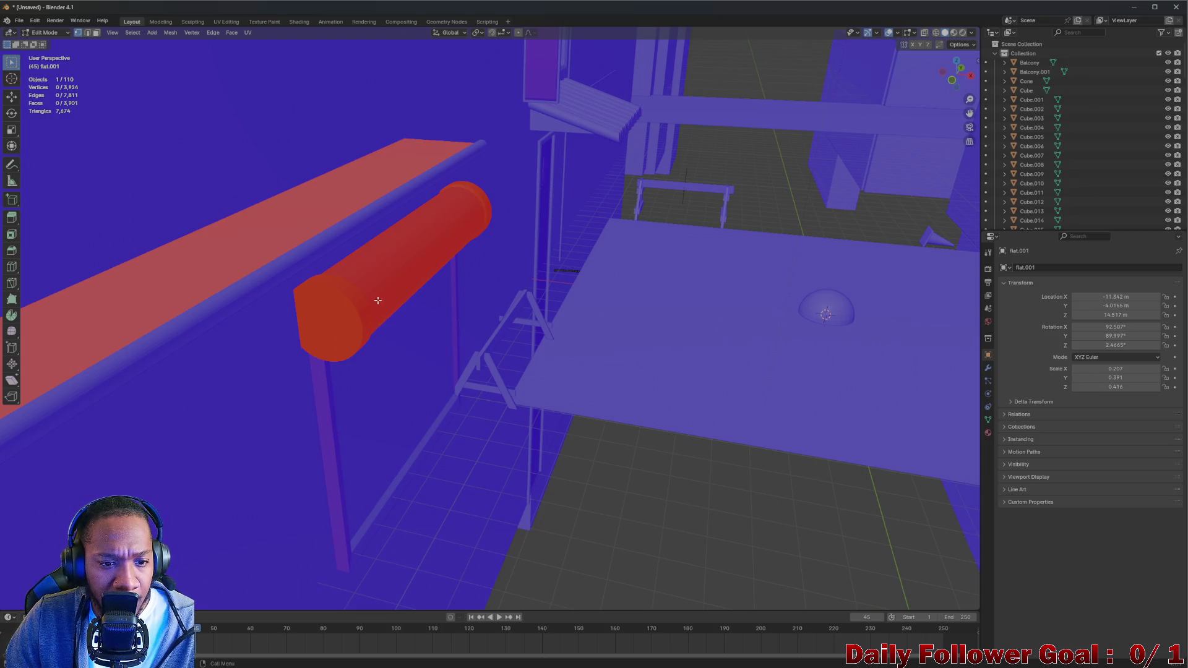
Return to Object Mode and select the red cylinder Cube.039 on the railing
{"action": "left_click", "coordinate": [55, 32]}
{"action": "left_click", "coordinate": [47, 33]}
{"action": "left_click", "coordinate": [26, 35]}
{"action": "left_click", "coordinate": [47, 45]}
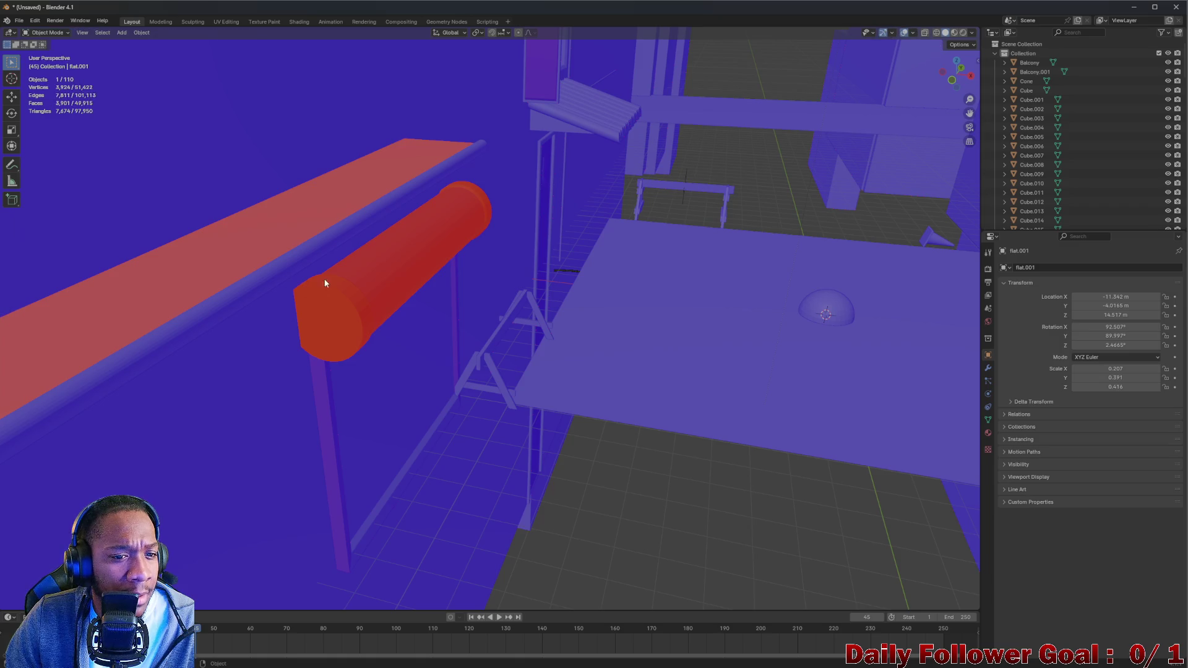
{"action": "left_click", "coordinate": [385, 291]}
Flip the normals of Cube.039's linked cylinder part, deselect, and return to Object Mode
{"action": "left_click", "coordinate": [46, 32]}
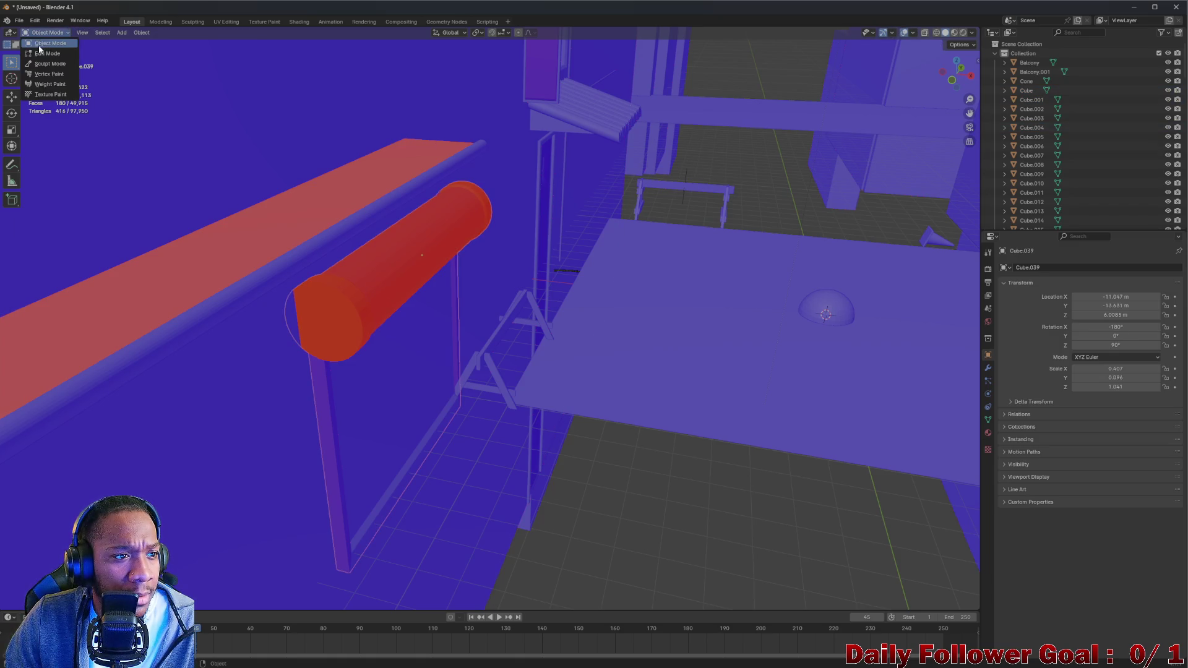
{"action": "left_click", "coordinate": [45, 54]}
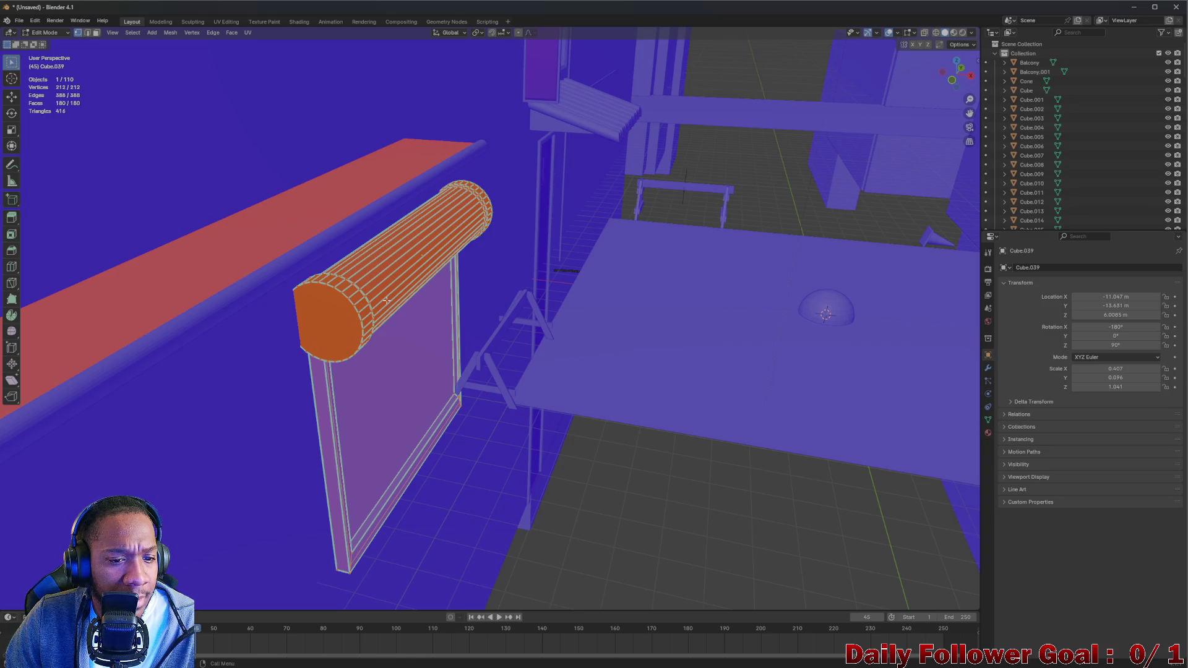
{"action": "left_click", "coordinate": [367, 289]}
{"action": "key", "text": "ctrl+l"}
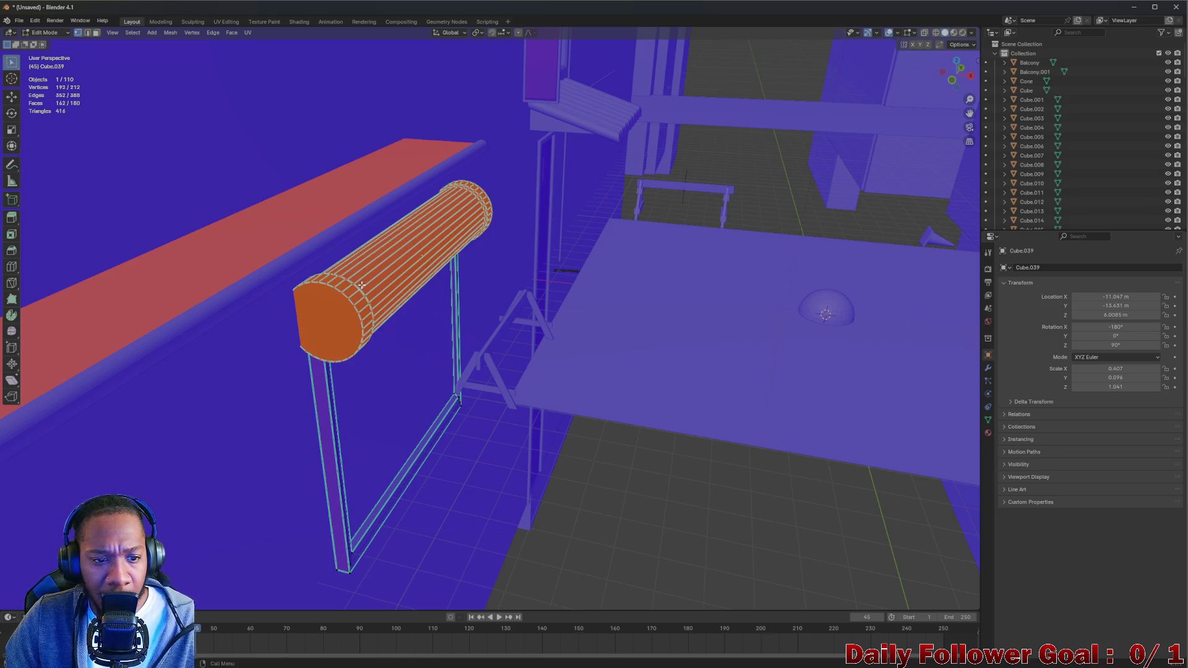
{"action": "left_click", "coordinate": [170, 32]}
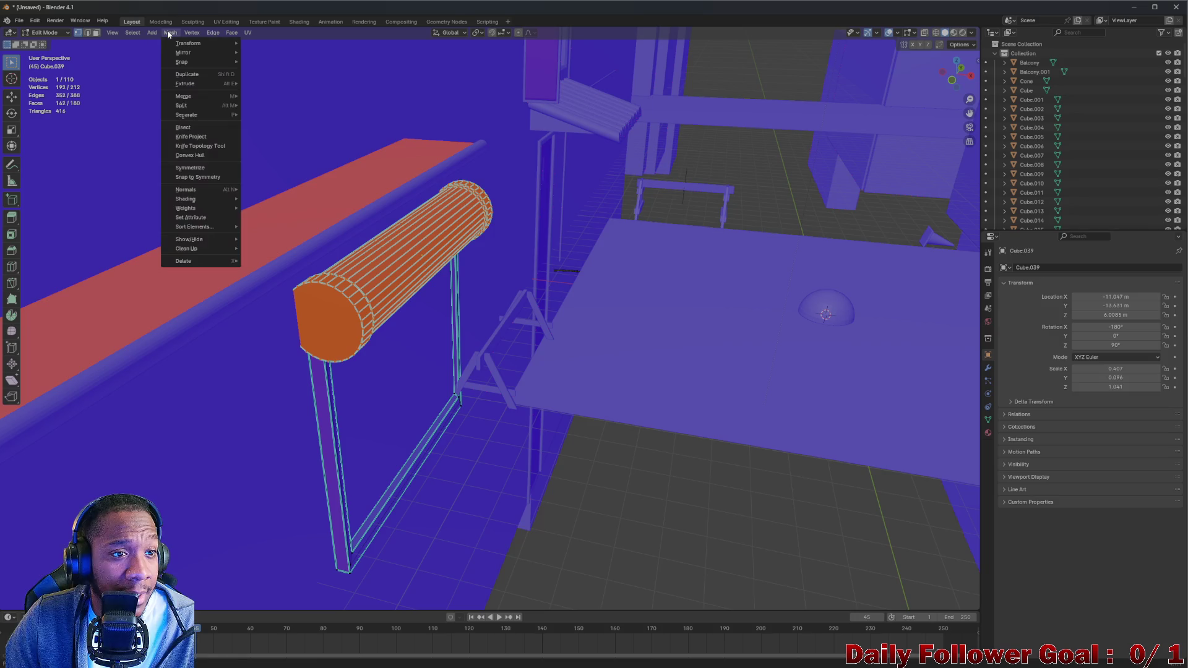
{"action": "mouse_move", "coordinate": [197, 197]}
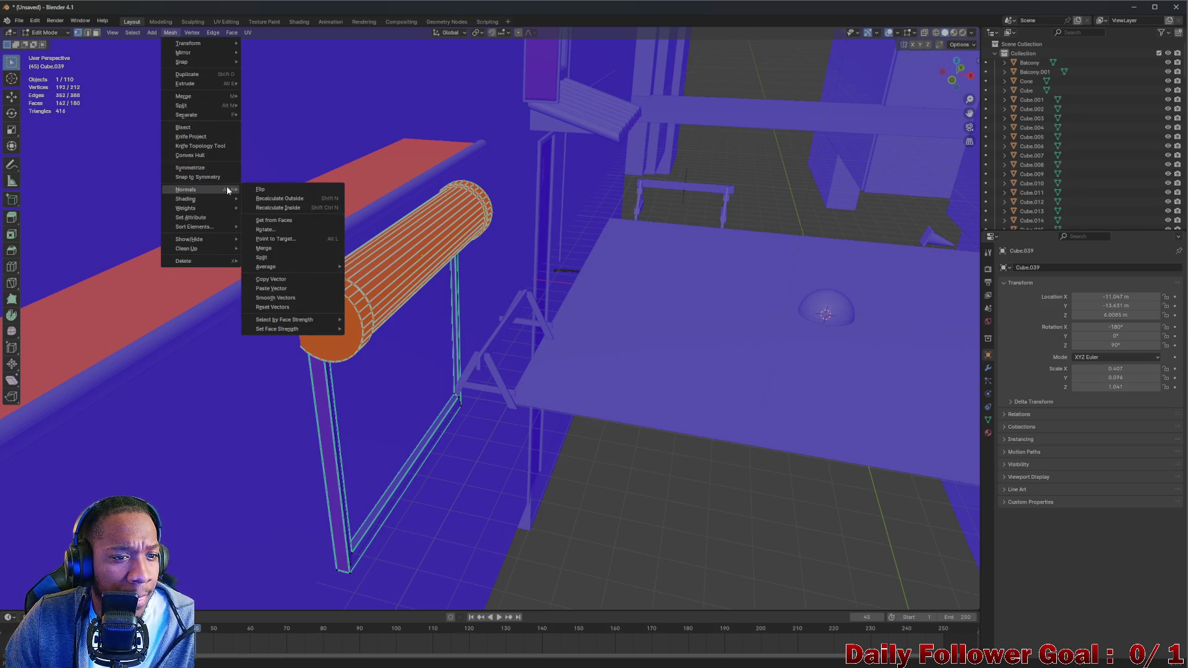
{"action": "left_click", "coordinate": [271, 187]}
{"action": "key", "text": "alt+a"}
{"action": "left_click", "coordinate": [45, 32]}
{"action": "left_click", "coordinate": [43, 42]}
{"action": "left_click", "coordinate": [234, 261]}
{"action": "left_click_drag", "start_coordinate": [234, 261], "coordinate": [233, 314]}
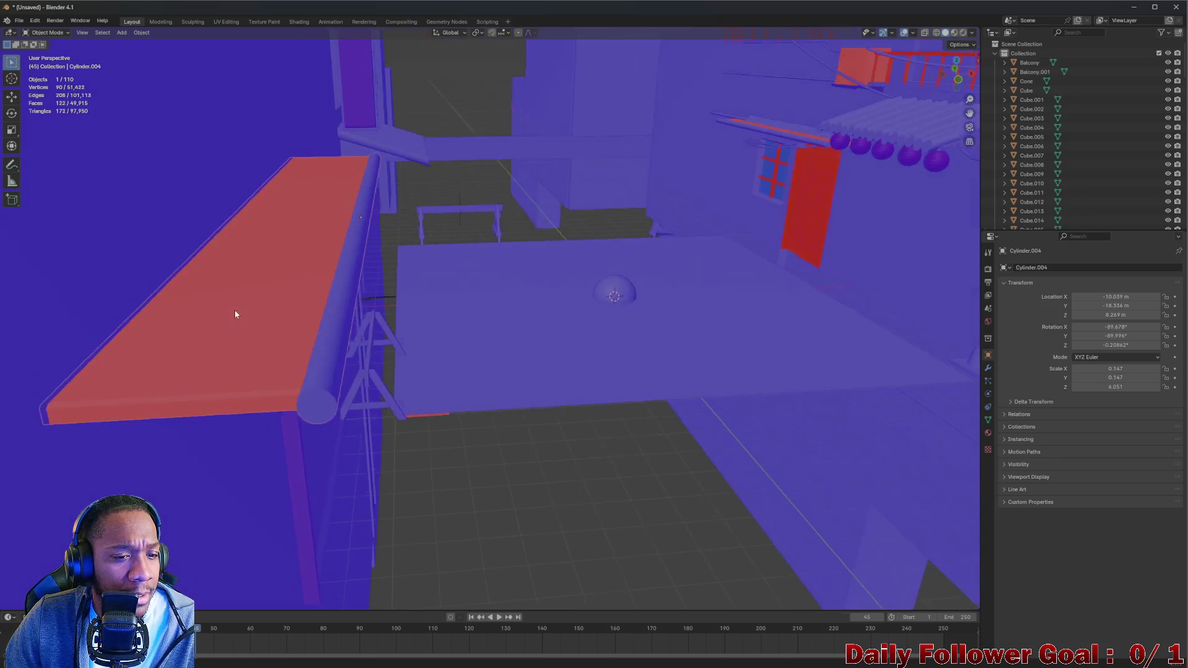
In Edit Mode, select Cylinder.004's linked plank, flip its normals, and deselect all
{"action": "left_click", "coordinate": [45, 32]}
{"action": "left_click", "coordinate": [47, 54]}
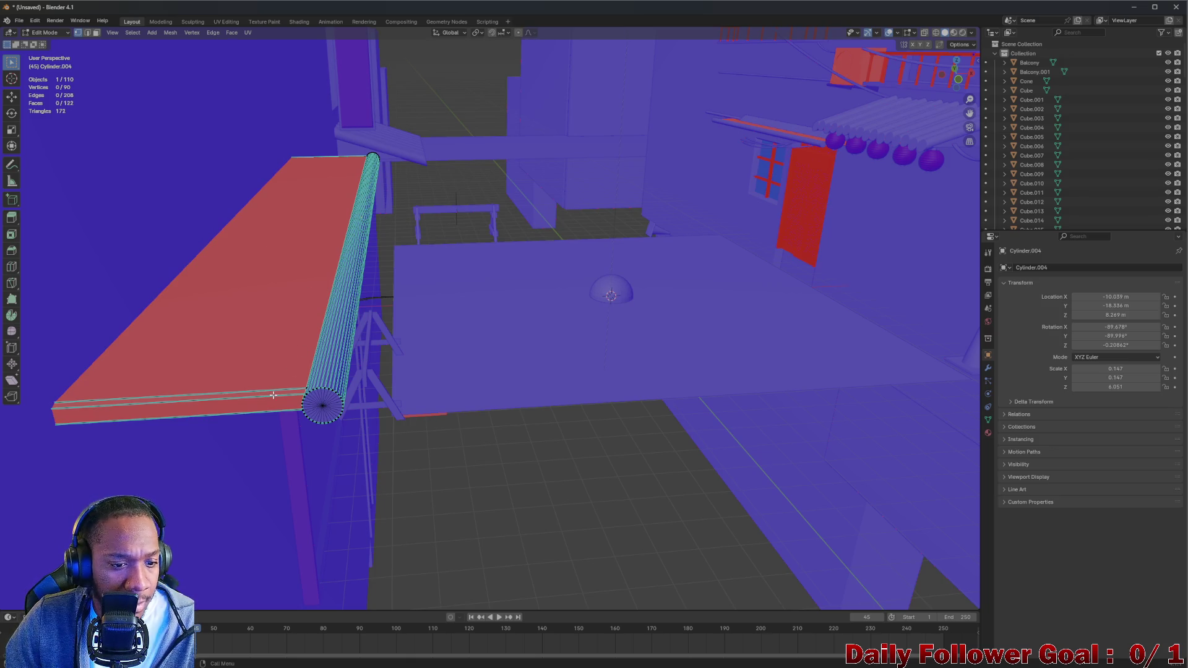
{"action": "left_click", "coordinate": [307, 389]}
{"action": "key", "text": "ctrl+l"}
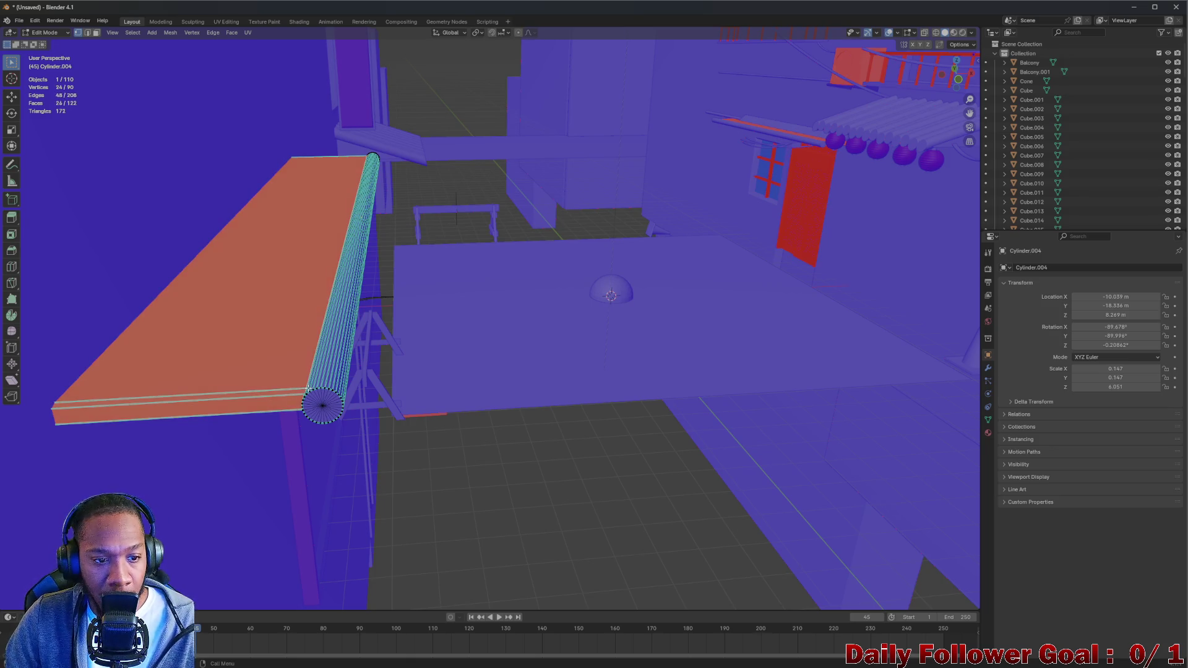
{"action": "left_click", "coordinate": [49, 35]}
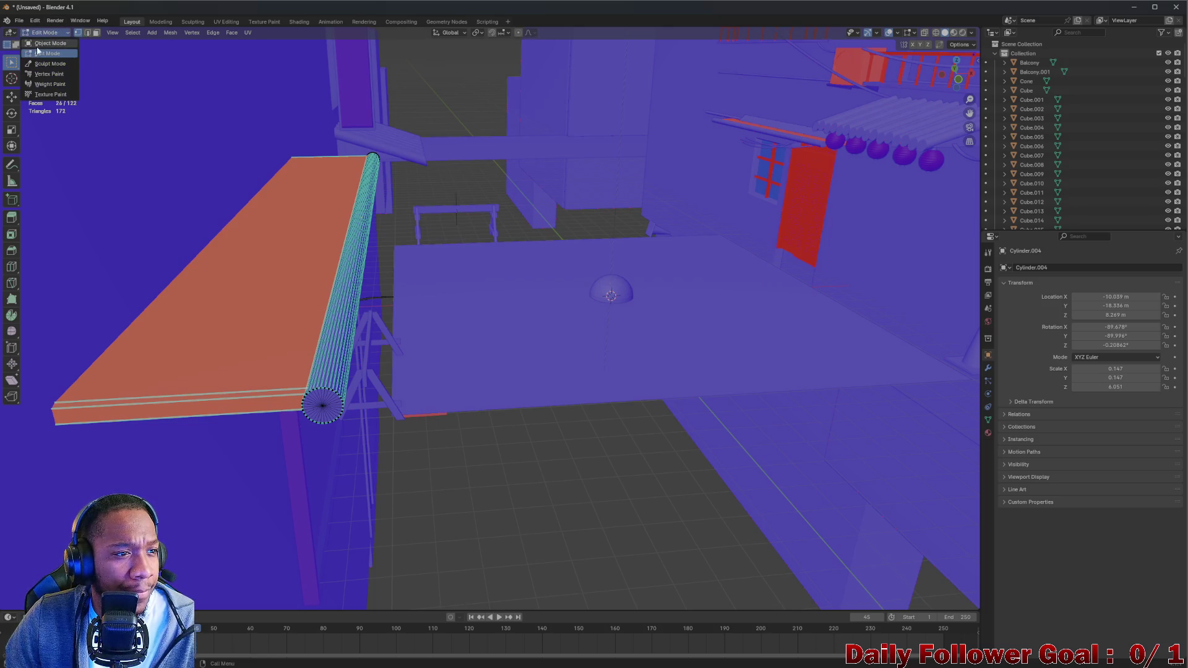
{"action": "left_click", "coordinate": [49, 35]}
{"action": "left_click", "coordinate": [49, 35]}
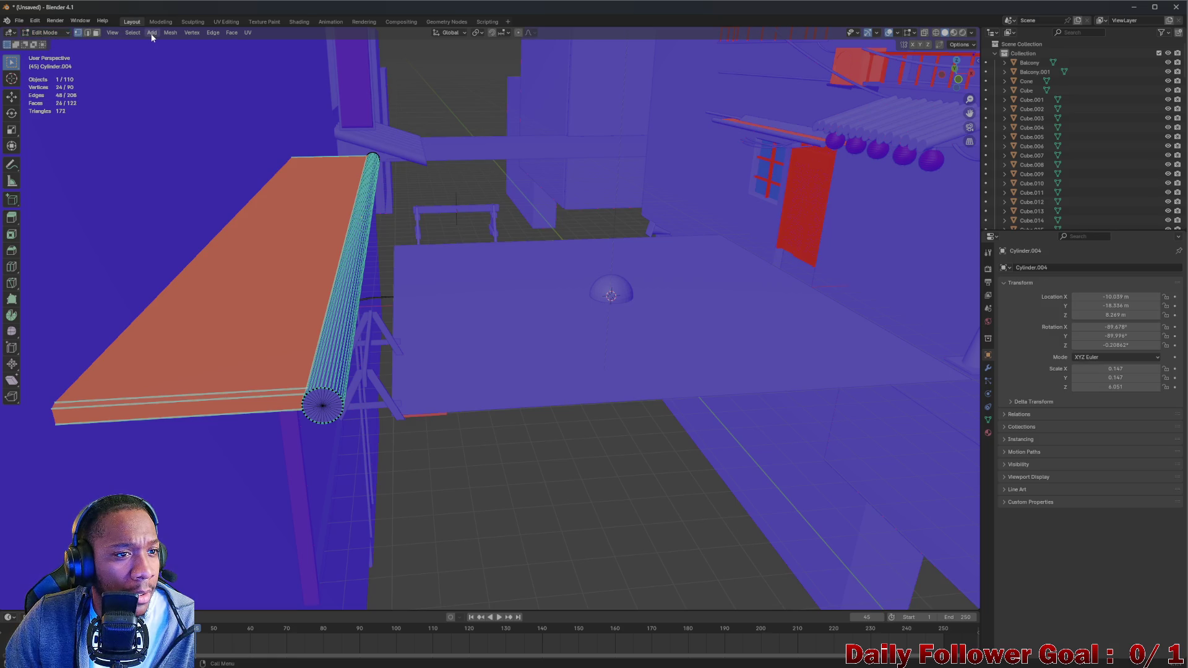
{"action": "left_click", "coordinate": [170, 33]}
{"action": "mouse_move", "coordinate": [212, 190]}
{"action": "left_click", "coordinate": [269, 189]}
{"action": "left_click_drag", "start_coordinate": [269, 189], "coordinate": [503, 368]}
{"action": "key", "text": "alt+a"}
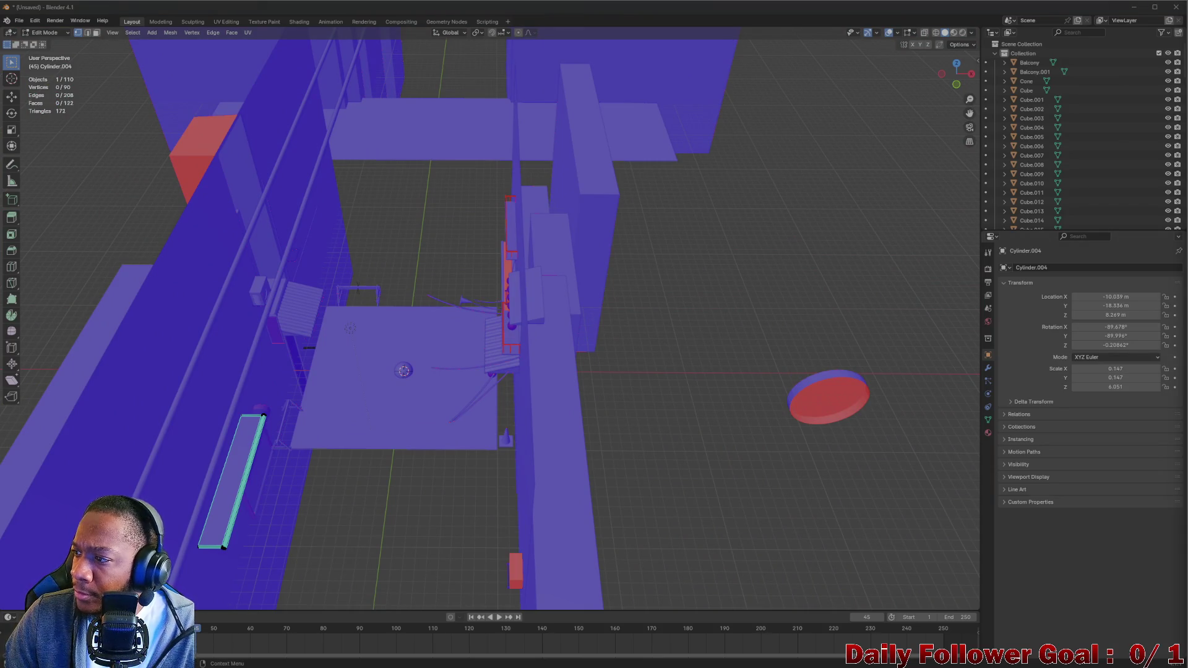
Back in Object Mode, select the Balcony railing and view its red posts close up
{"action": "left_click_drag", "start_coordinate": [935, 280], "coordinate": [410, 384]}
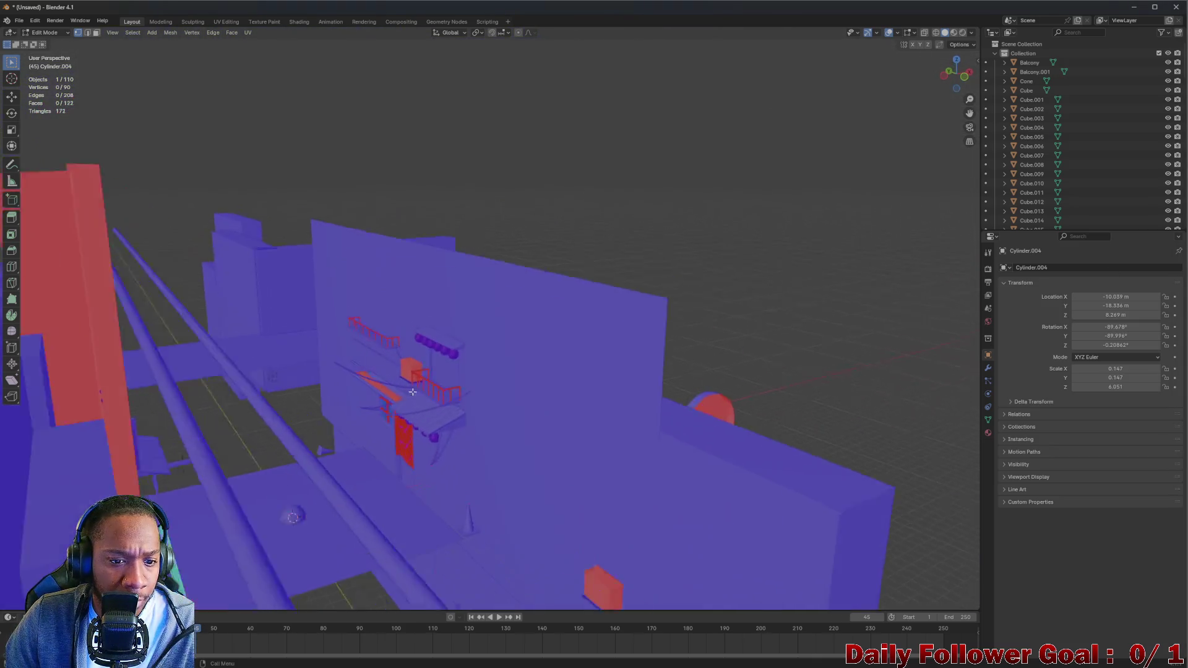
{"action": "scroll", "scroll_direction": "up", "scroll_amount": 3}
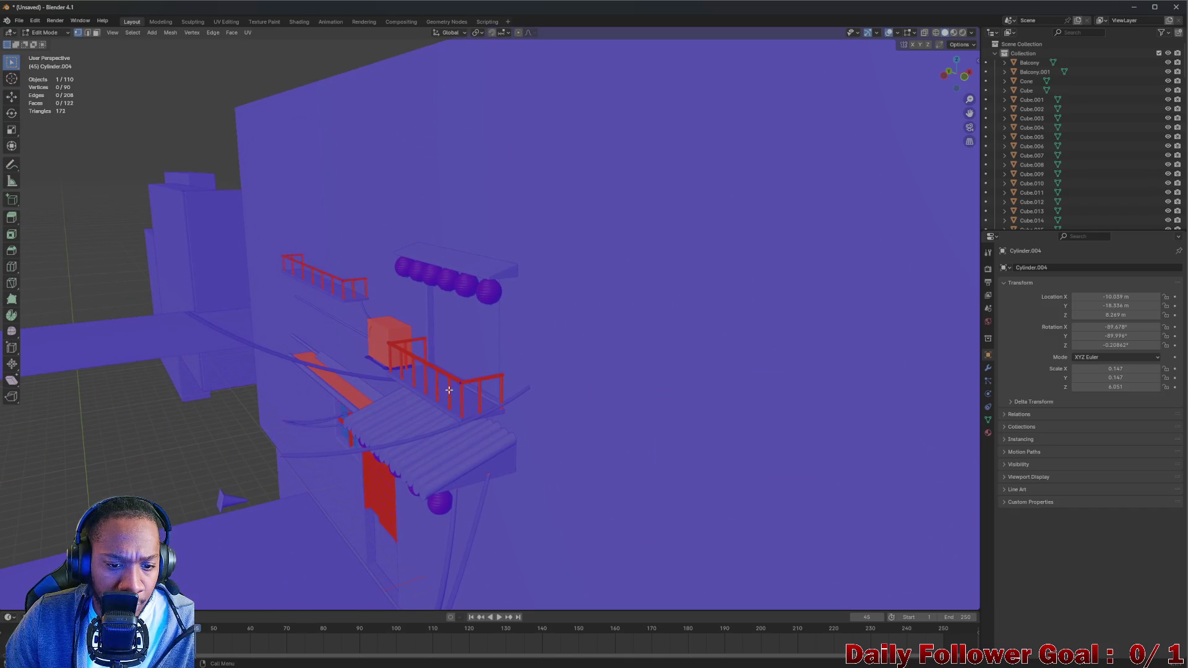
{"action": "left_click", "coordinate": [44, 32]}
{"action": "left_click", "coordinate": [48, 44]}
{"action": "left_click", "coordinate": [446, 377]}
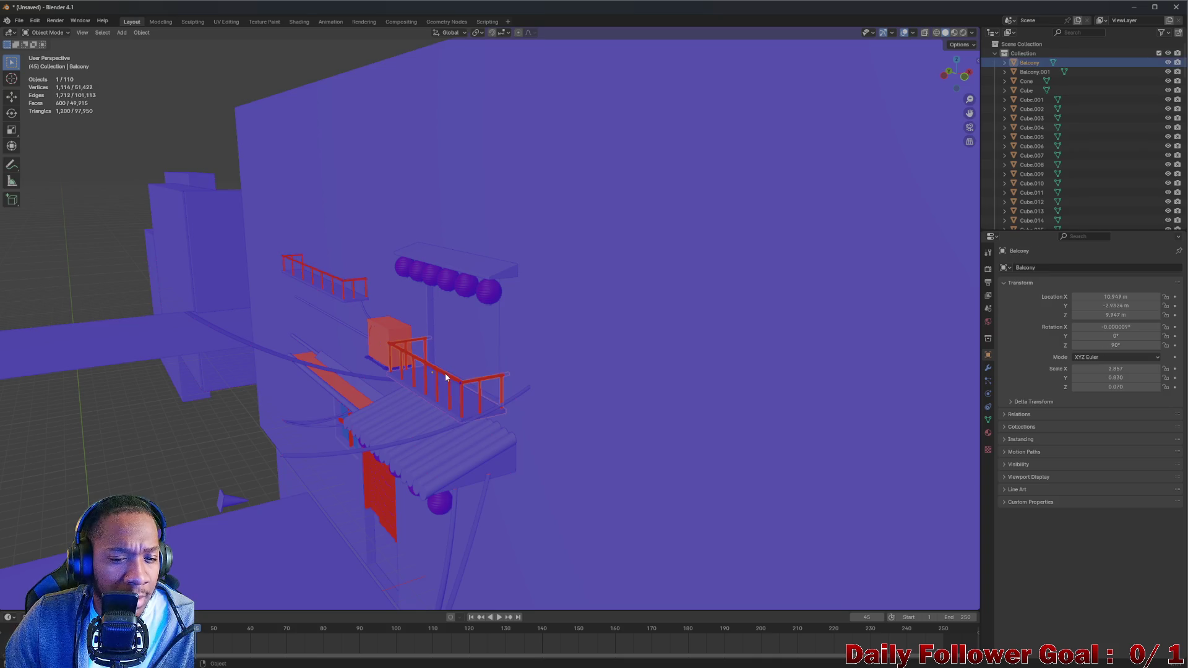
{"action": "left_click_drag", "start_coordinate": [443, 390], "coordinate": [406, 341]}
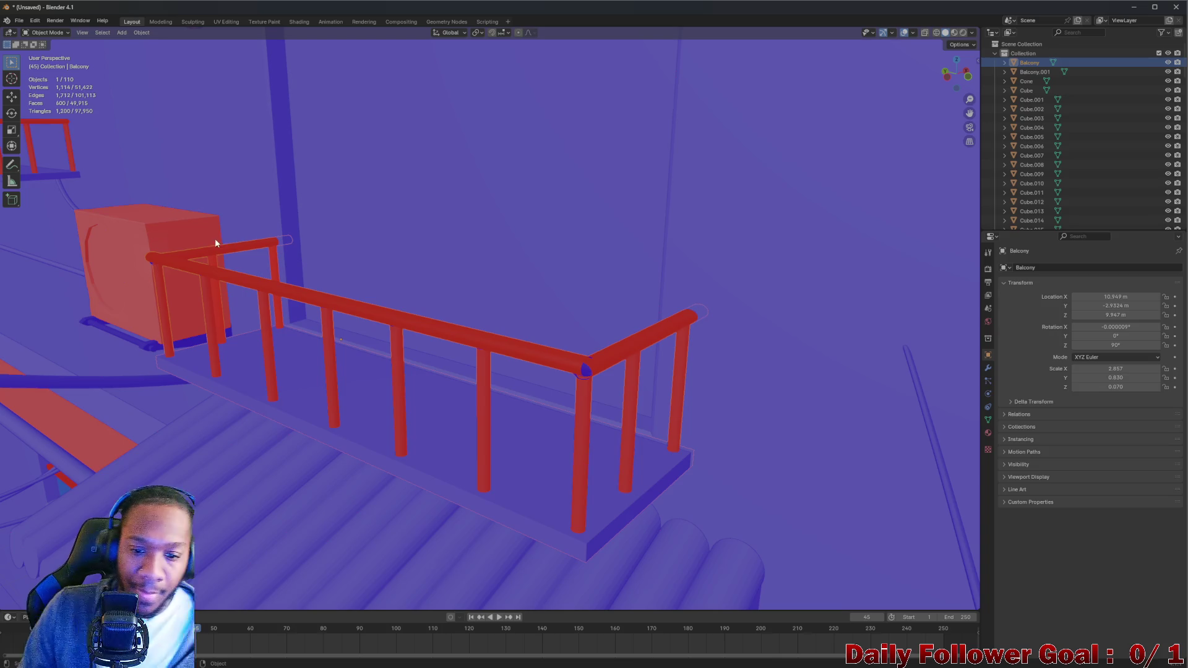
{"action": "left_click_drag", "start_coordinate": [459, 358], "coordinate": [482, 328]}
{"action": "left_click", "coordinate": [44, 32]}
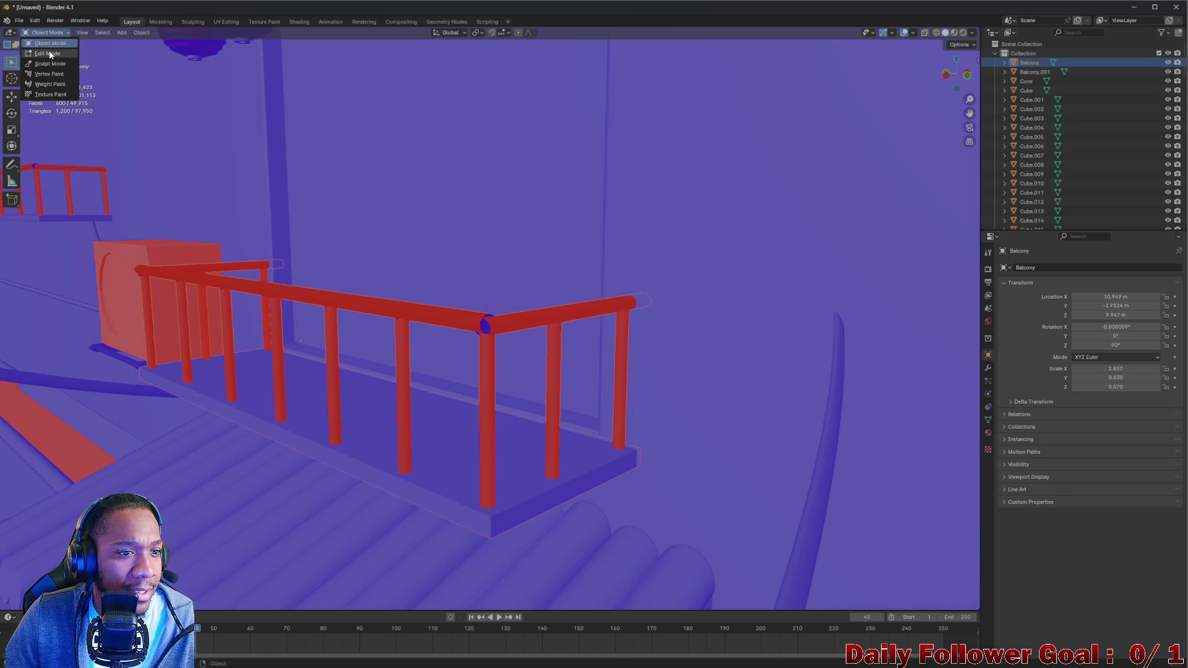
Enter Edit Mode on the Balcony railing and select the whole top rail as linked geometry
{"action": "left_click", "coordinate": [50, 54]}
{"action": "left_click_drag", "start_coordinate": [534, 342], "coordinate": [405, 363]}
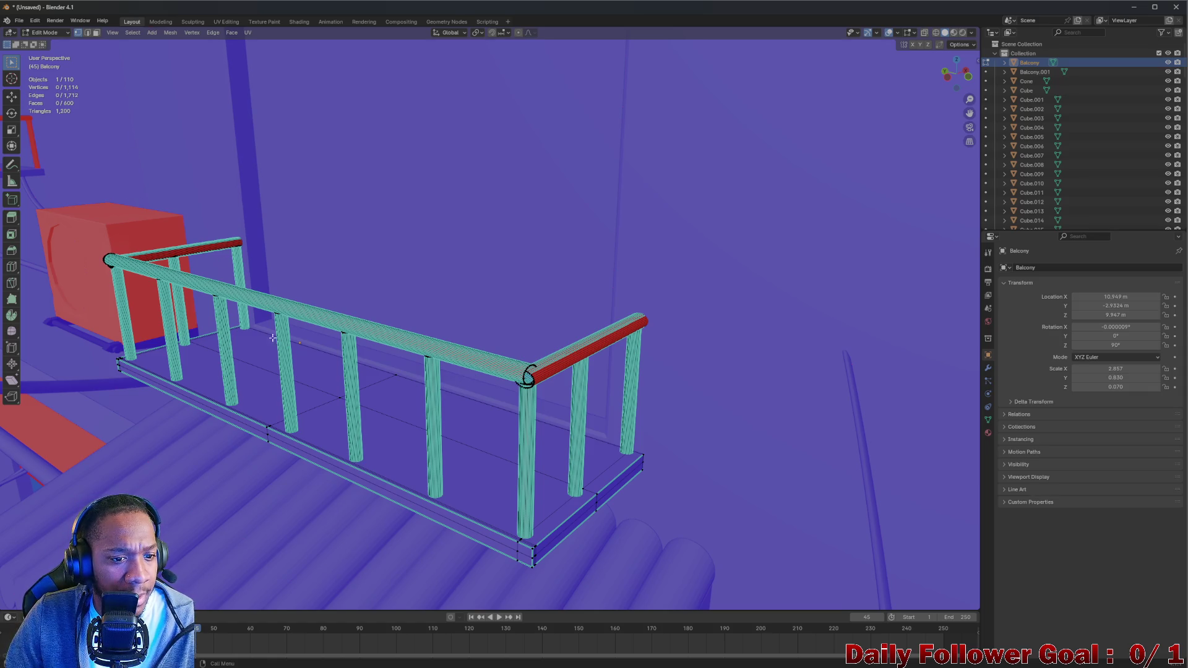
{"action": "scroll", "scroll_direction": "up", "scroll_amount": 3}
{"action": "scroll", "scroll_direction": "down", "scroll_amount": 3}
{"action": "scroll", "scroll_direction": "up", "scroll_amount": 3}
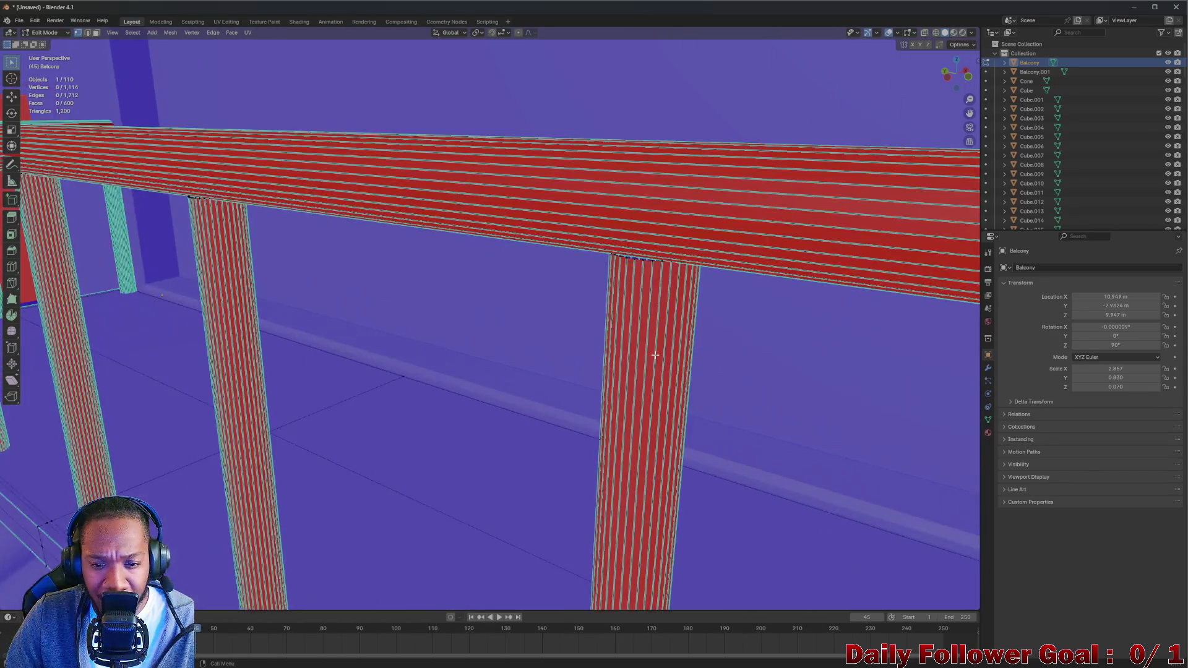
{"action": "scroll", "scroll_direction": "up", "scroll_amount": 3}
{"action": "left_click", "coordinate": [631, 313]}
{"action": "scroll", "scroll_direction": "down", "scroll_amount": 3}
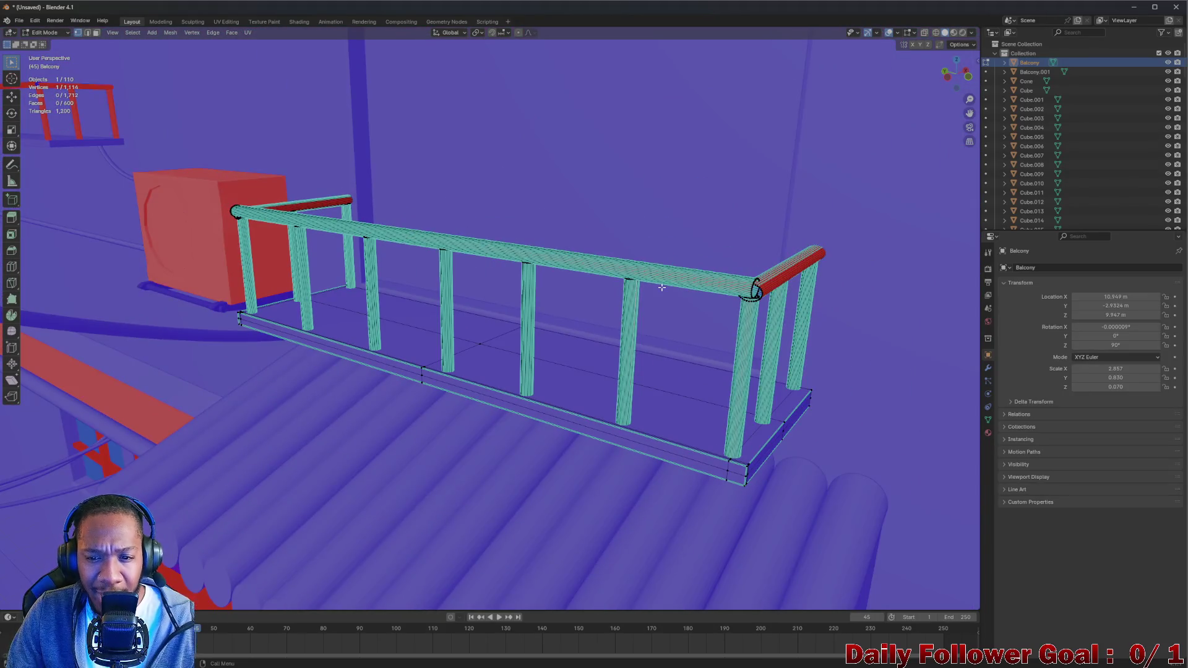
{"action": "left_click_drag", "start_coordinate": [774, 290], "coordinate": [750, 284]}
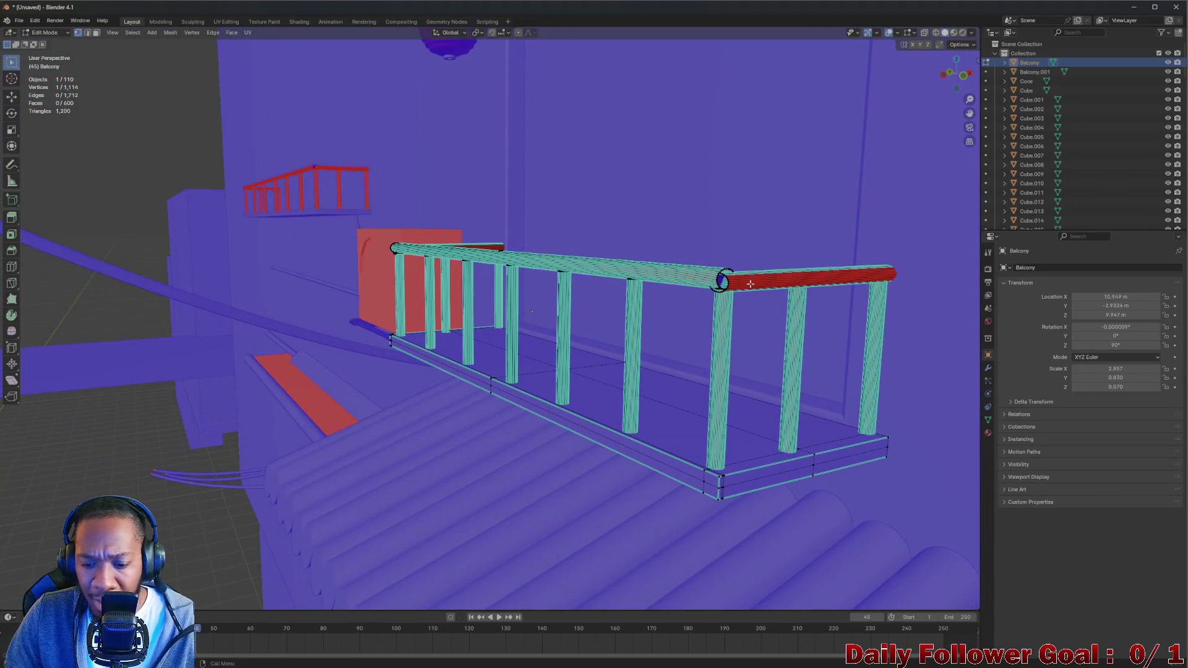
{"action": "key", "text": "ctrl+l"}
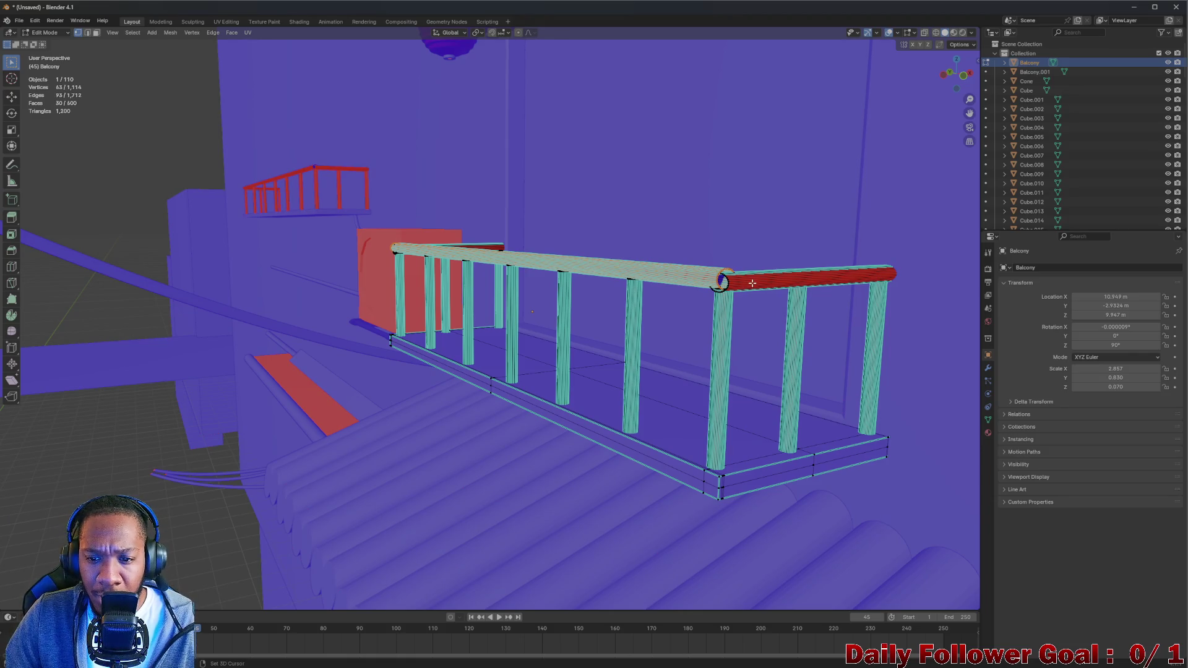
Add the red side rail to the selection with a vertex and Ctrl+L
{"action": "left_click_drag", "start_coordinate": [742, 291], "coordinate": [619, 377]}
{"action": "scroll", "scroll_direction": "up", "scroll_amount": 3}
{"action": "scroll", "scroll_direction": "down", "scroll_amount": 3}
{"action": "scroll", "scroll_direction": "up", "scroll_amount": 3}
{"action": "scroll", "scroll_direction": "up", "scroll_amount": 3}
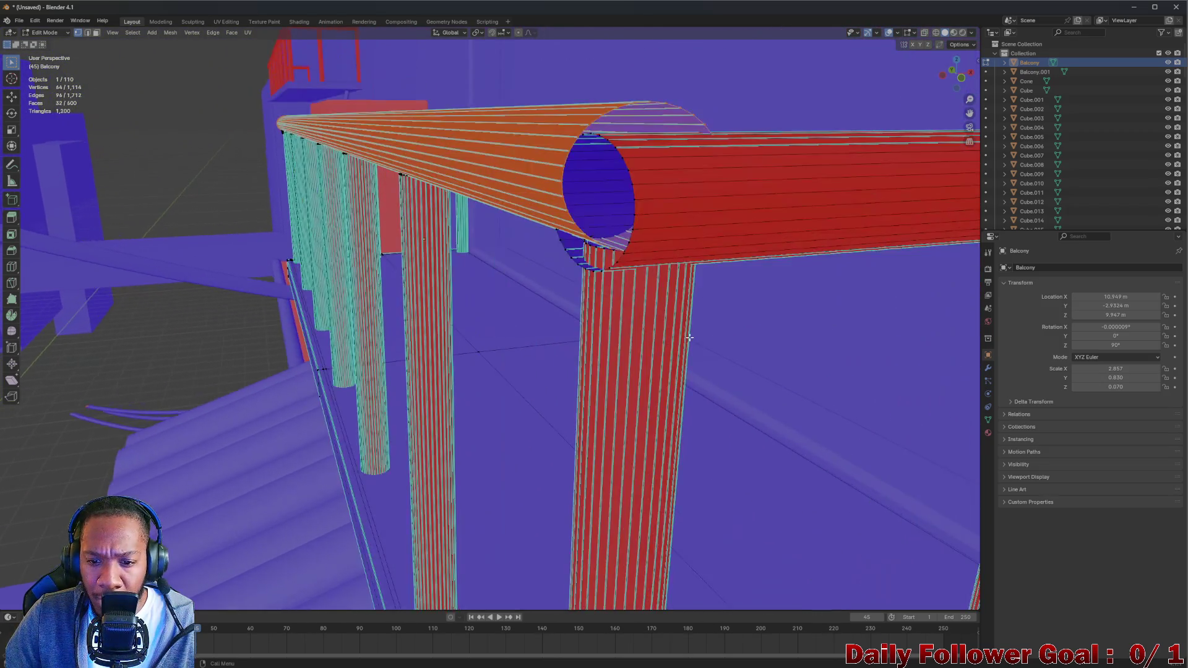
{"action": "scroll", "scroll_direction": "down", "scroll_amount": 3}
{"action": "scroll", "scroll_direction": "down", "scroll_amount": 3}
{"action": "scroll", "scroll_direction": "up", "scroll_amount": 3}
{"action": "left_click_drag", "start_coordinate": [738, 347], "coordinate": [741, 283]}
{"action": "left_click", "coordinate": [734, 262]}
{"action": "key", "text": "ctrl+l"}
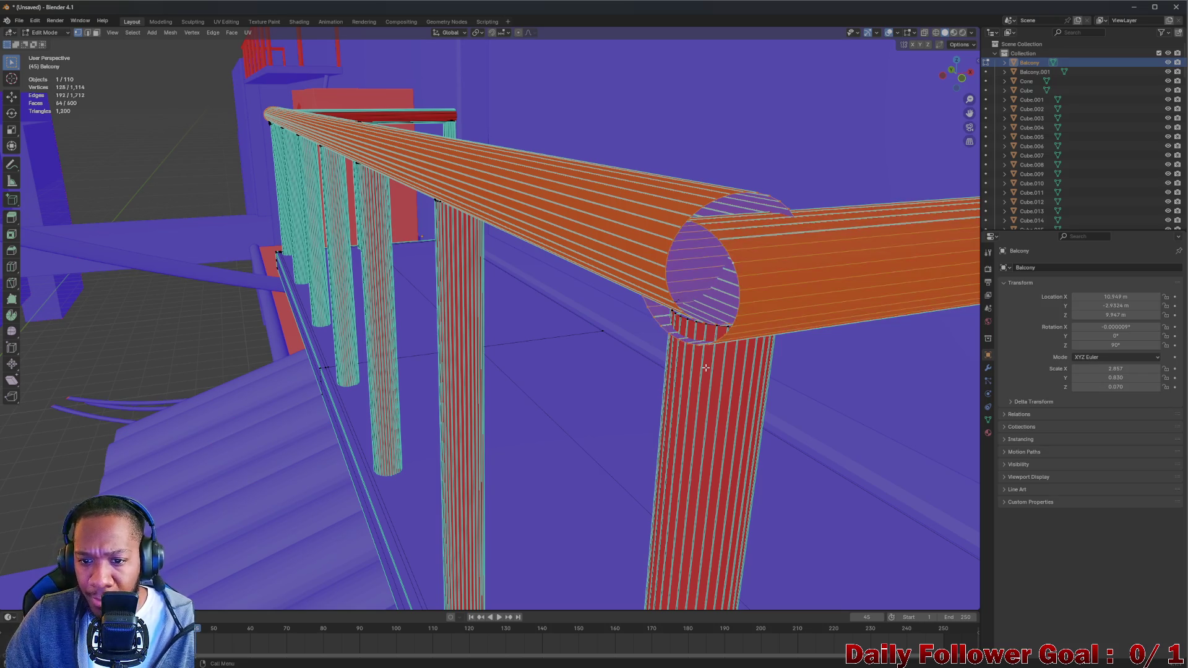
Add the upper diagonal rail and the corner post tops to the selection
{"action": "scroll", "scroll_direction": "down", "scroll_amount": 3}
{"action": "left_click_drag", "start_coordinate": [735, 366], "coordinate": [253, 282]}
{"action": "scroll", "scroll_direction": "up", "scroll_amount": 3}
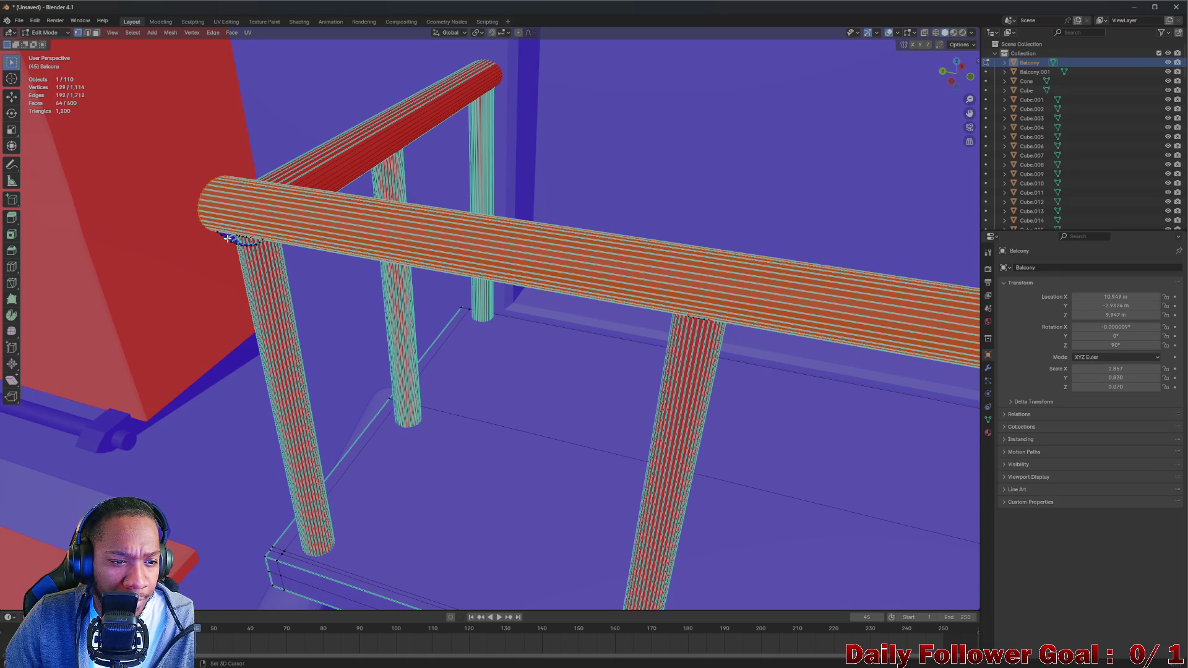
{"action": "key", "text": "l"}
{"action": "scroll", "scroll_direction": "down", "scroll_amount": 3}
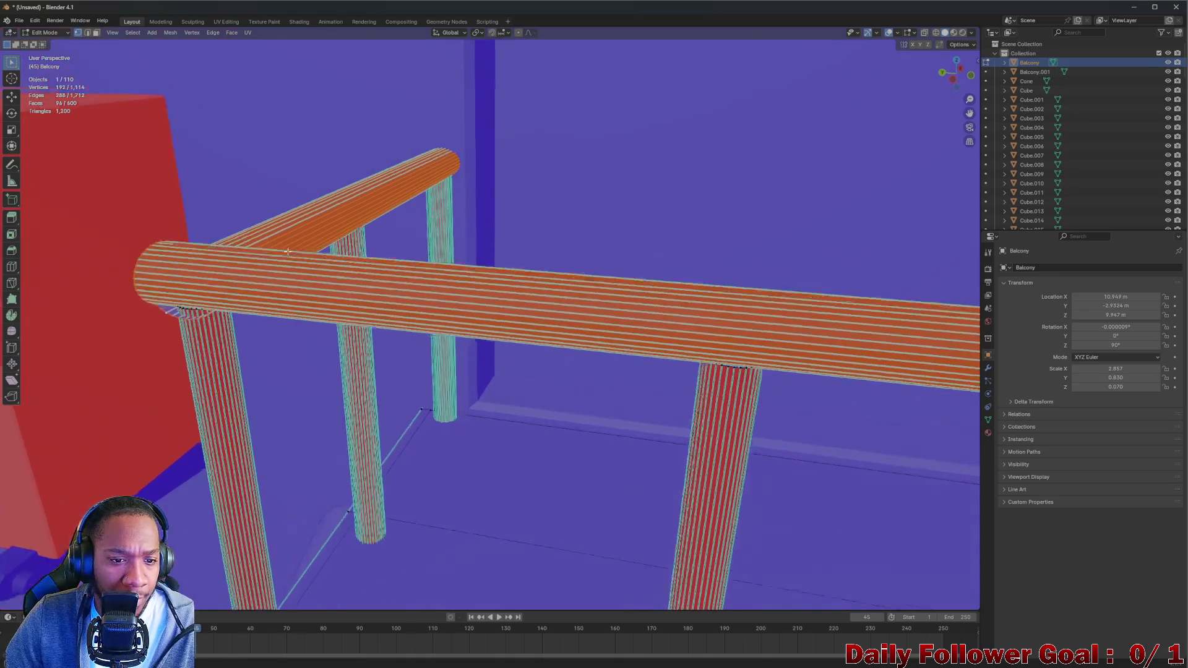
{"action": "left_click_drag", "start_coordinate": [443, 373], "coordinate": [362, 377]}
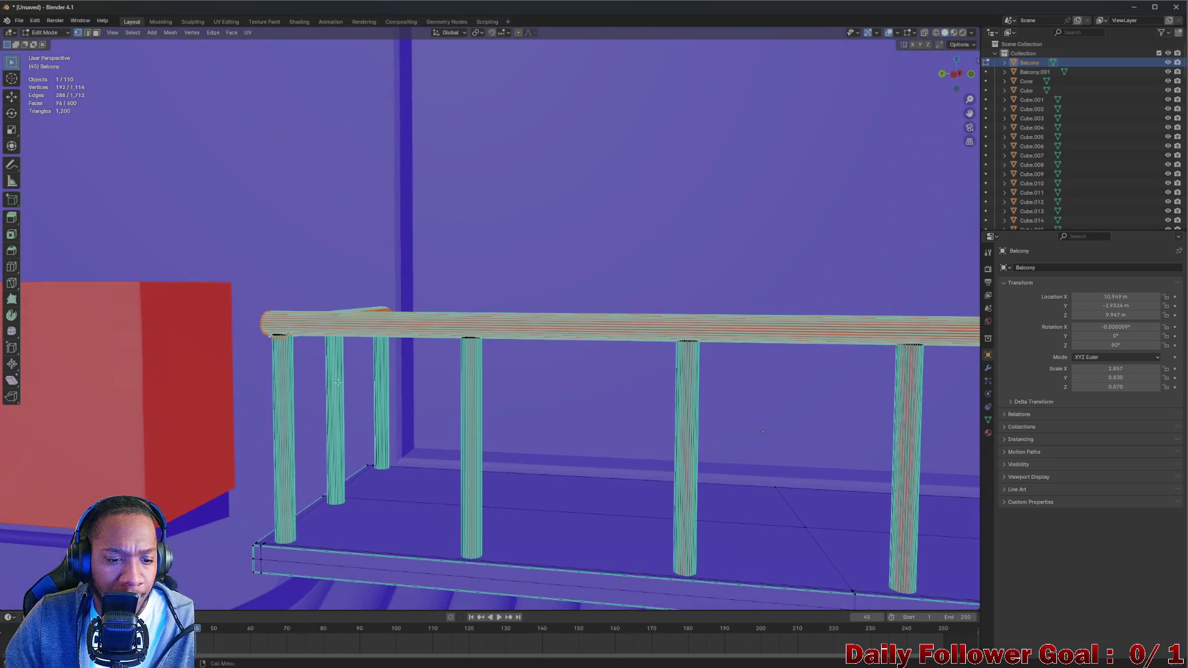
{"action": "left_click_drag", "start_coordinate": [279, 383], "coordinate": [260, 350]}
{"action": "left_click", "coordinate": [286, 338]}
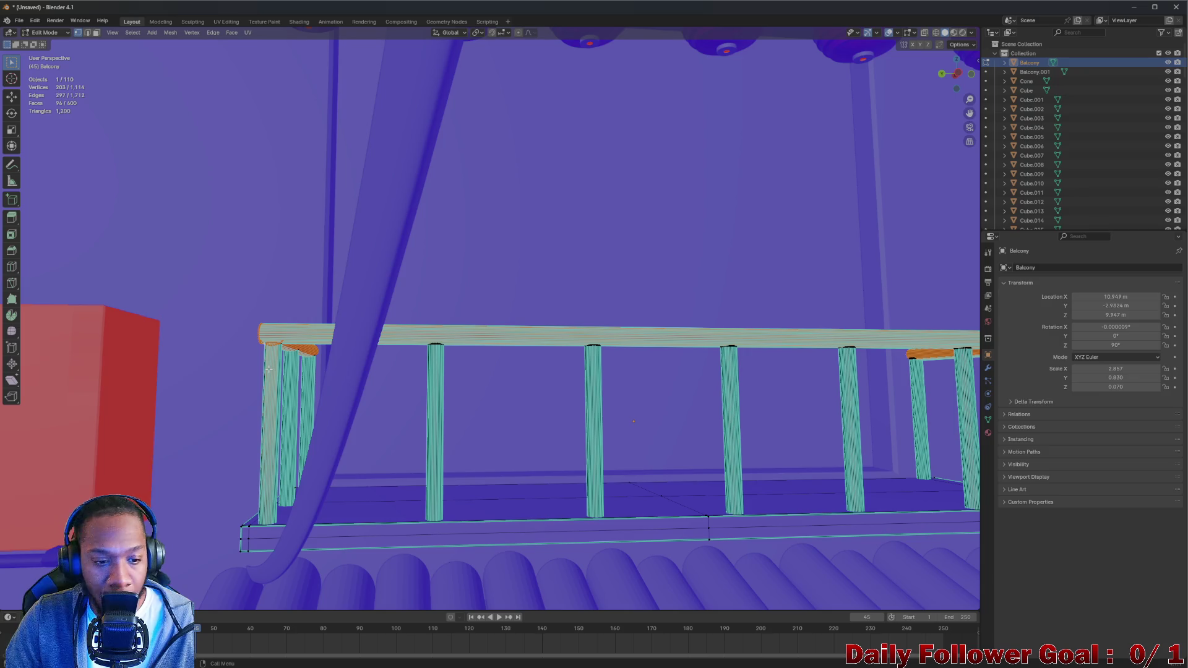
Turn on X-ray so hidden geometry shows, viewing the rail corner from close below
{"action": "left_click_drag", "start_coordinate": [268, 369], "coordinate": [496, 402]}
{"action": "scroll", "scroll_direction": "up", "scroll_amount": 3}
{"action": "scroll", "scroll_direction": "up", "scroll_amount": 3}
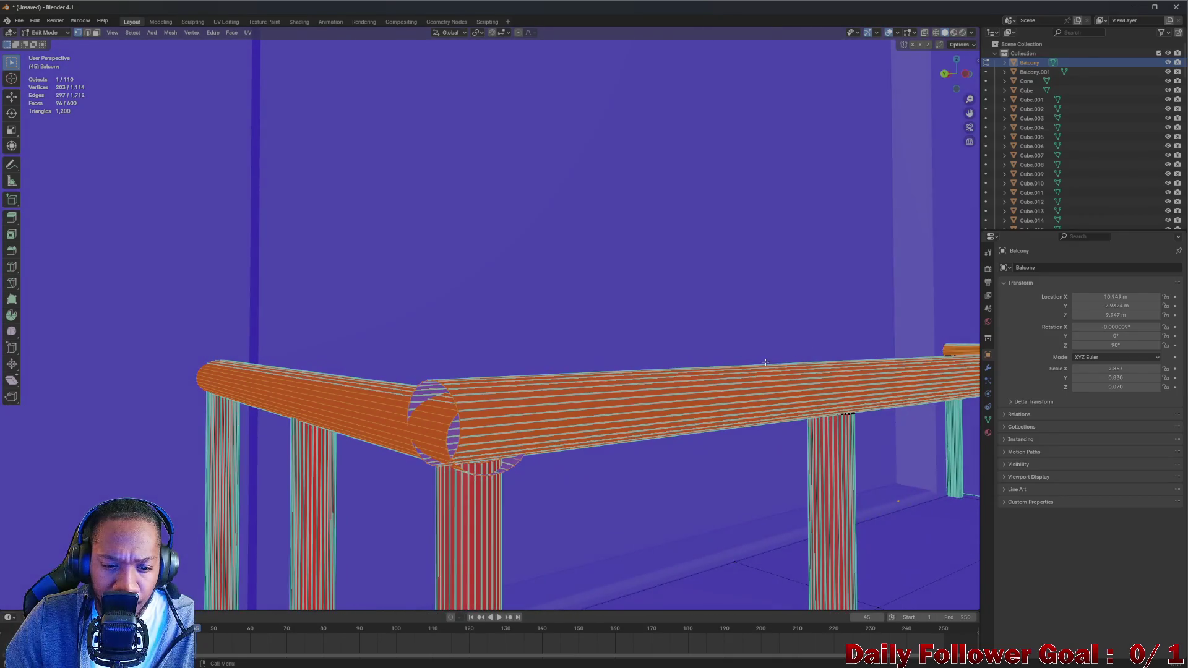
{"action": "left_click_drag", "start_coordinate": [421, 432], "coordinate": [450, 439]}
{"action": "left_click_drag", "start_coordinate": [640, 350], "coordinate": [637, 367]}
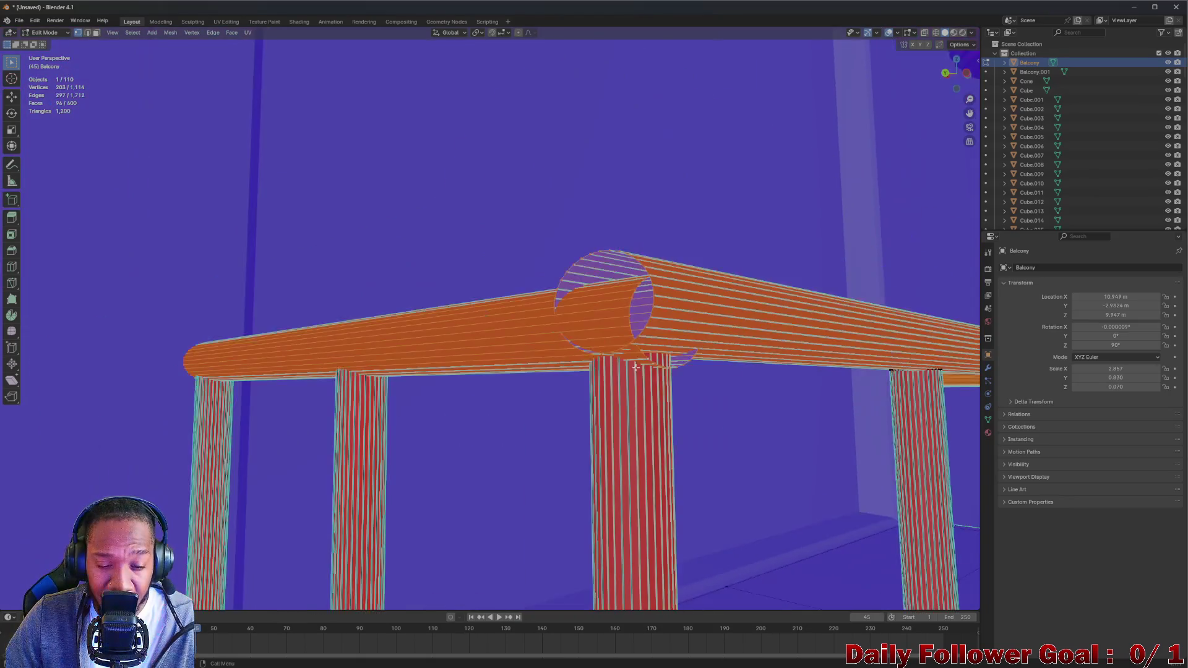
{"action": "left_click_drag", "start_coordinate": [652, 410], "coordinate": [561, 399]}
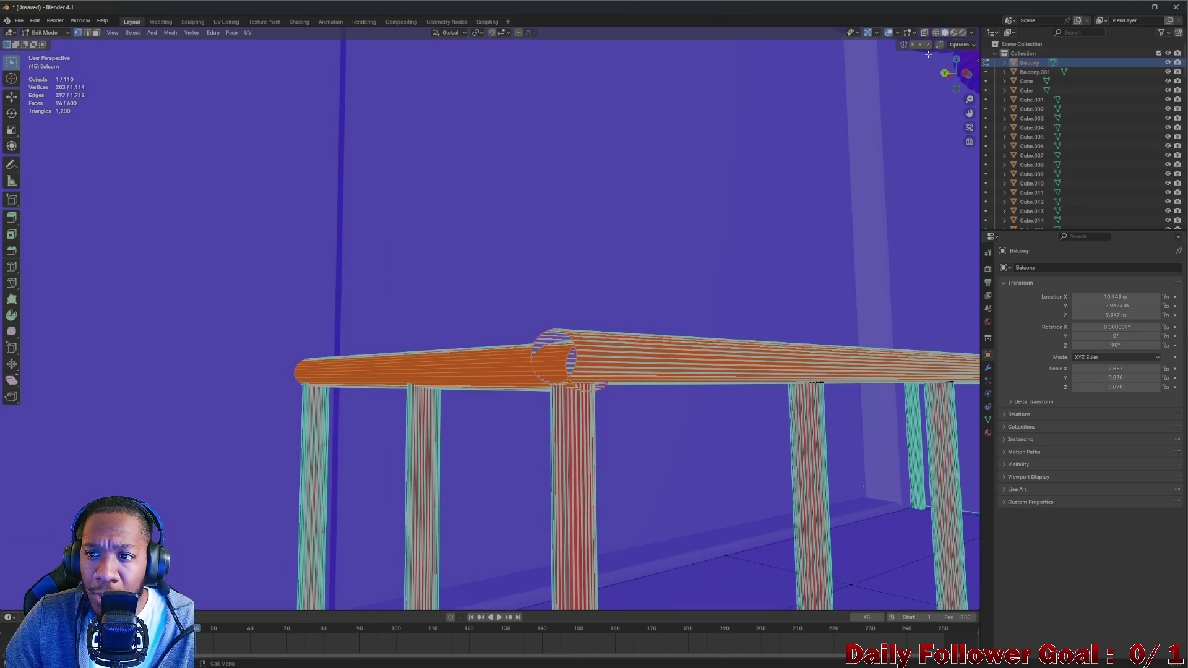
{"action": "left_click", "coordinate": [924, 34]}
{"action": "left_click_drag", "start_coordinate": [825, 186], "coordinate": [549, 410]}
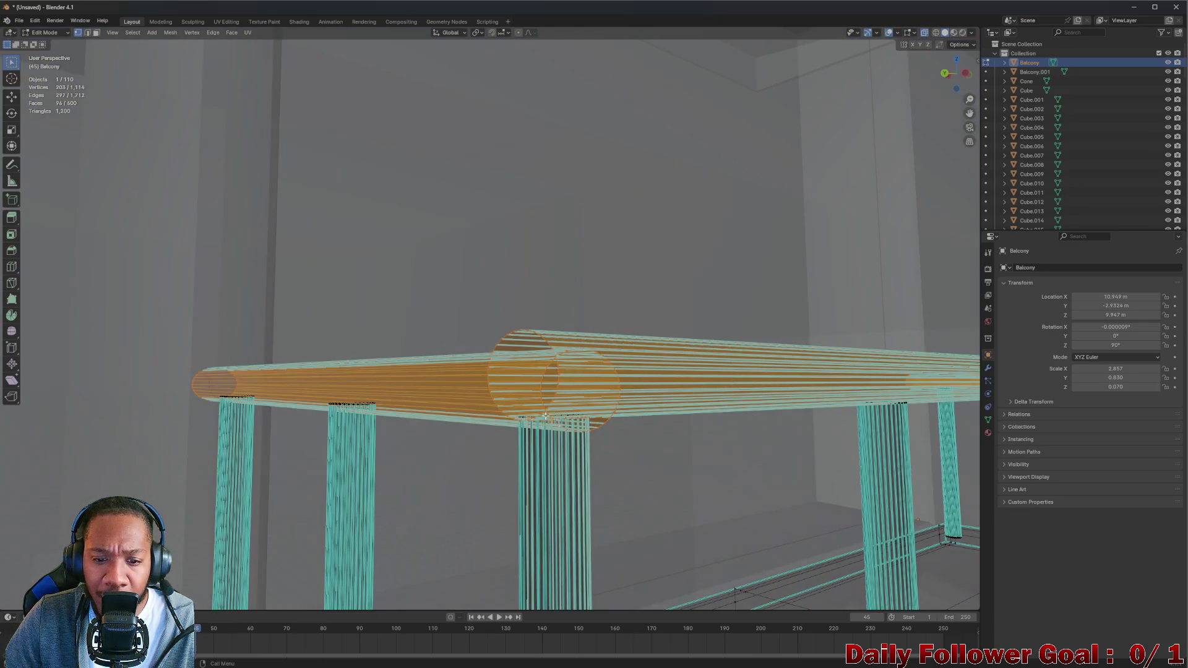
Add the post-top vertices and the entire central post to the selection
{"action": "left_click_drag", "start_coordinate": [543, 405], "coordinate": [590, 435]}
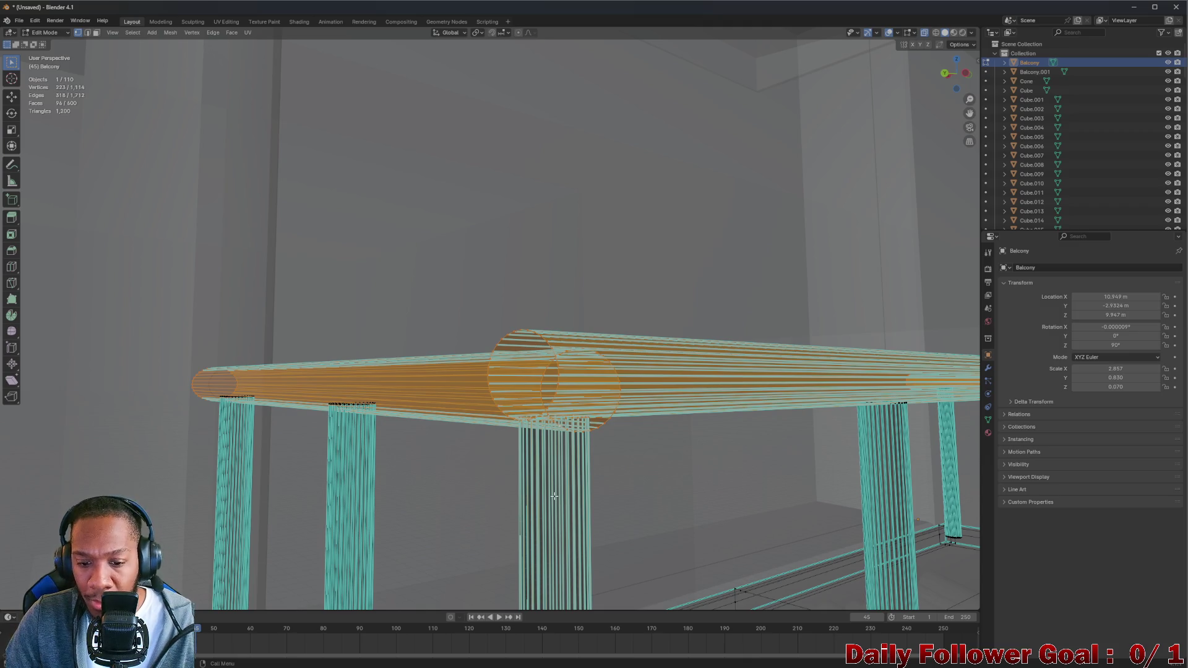
{"action": "scroll", "scroll_direction": "down", "scroll_amount": 3}
{"action": "left_click_drag", "start_coordinate": [555, 496], "coordinate": [557, 495]}
{"action": "left_click_drag", "start_coordinate": [595, 533], "coordinate": [579, 446]}
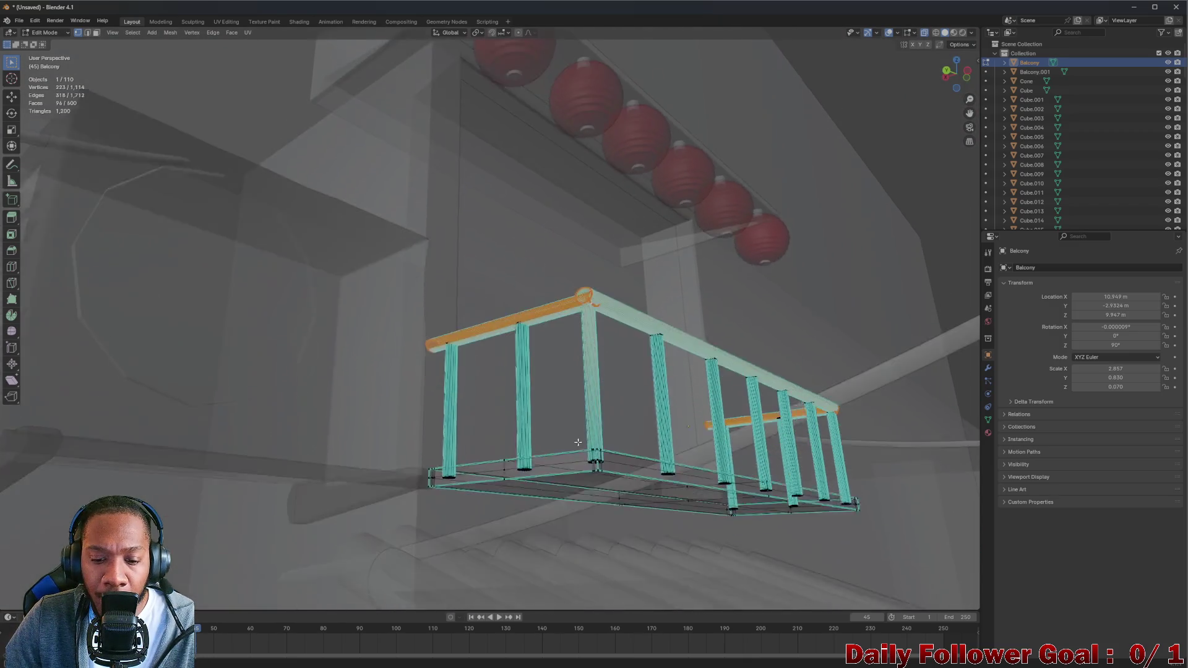
{"action": "scroll", "scroll_direction": "up", "scroll_amount": 3}
{"action": "scroll", "scroll_direction": "up", "scroll_amount": 3}
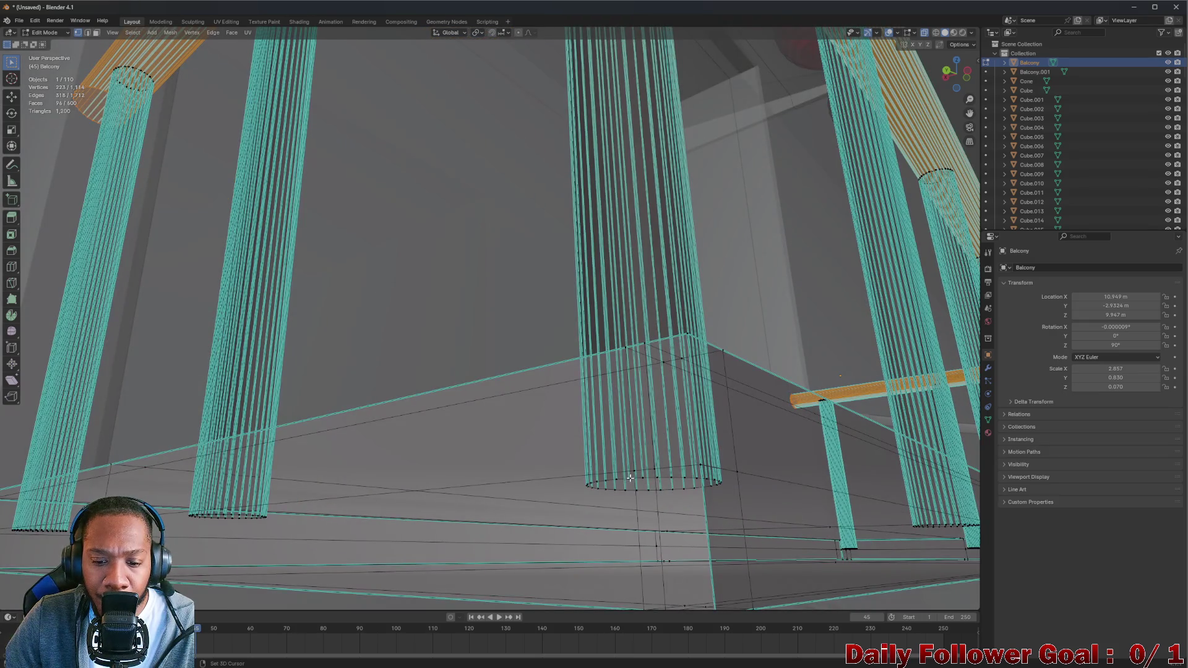
{"action": "key", "text": "l"}
Select the left post completely as linked geometry, then frame the whole railing
{"action": "scroll", "scroll_direction": "down", "scroll_amount": 3}
{"action": "left_click_drag", "start_coordinate": [630, 480], "coordinate": [541, 503]}
{"action": "scroll", "scroll_direction": "up", "scroll_amount": 3}
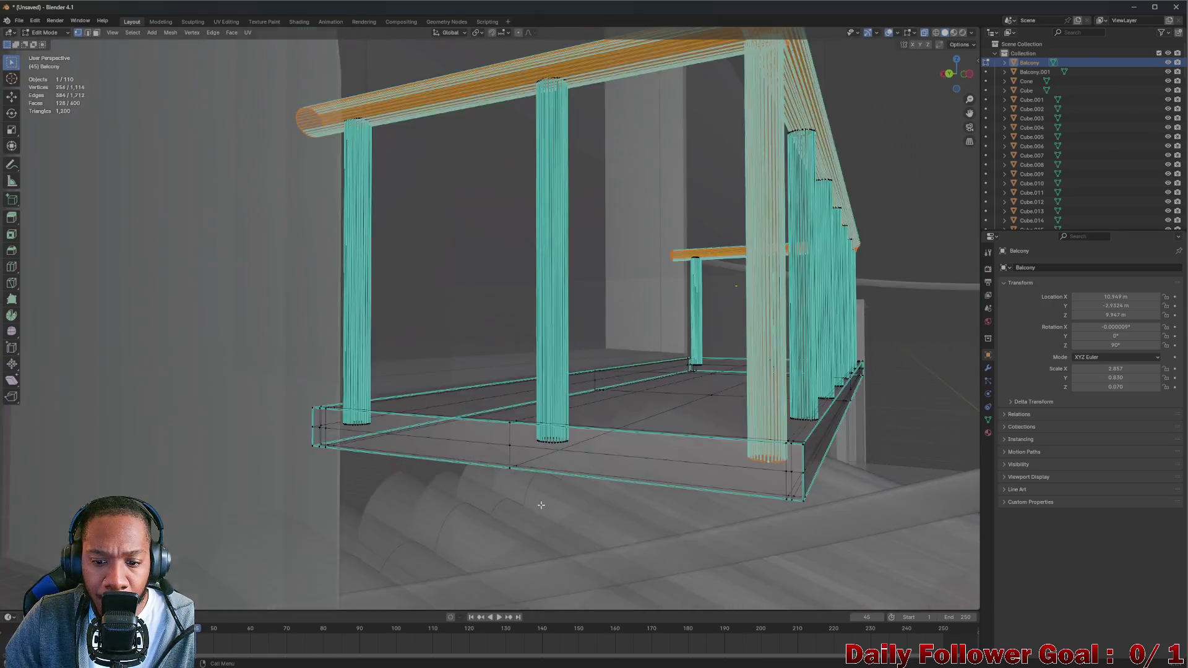
{"action": "scroll", "scroll_direction": "up", "scroll_amount": 3}
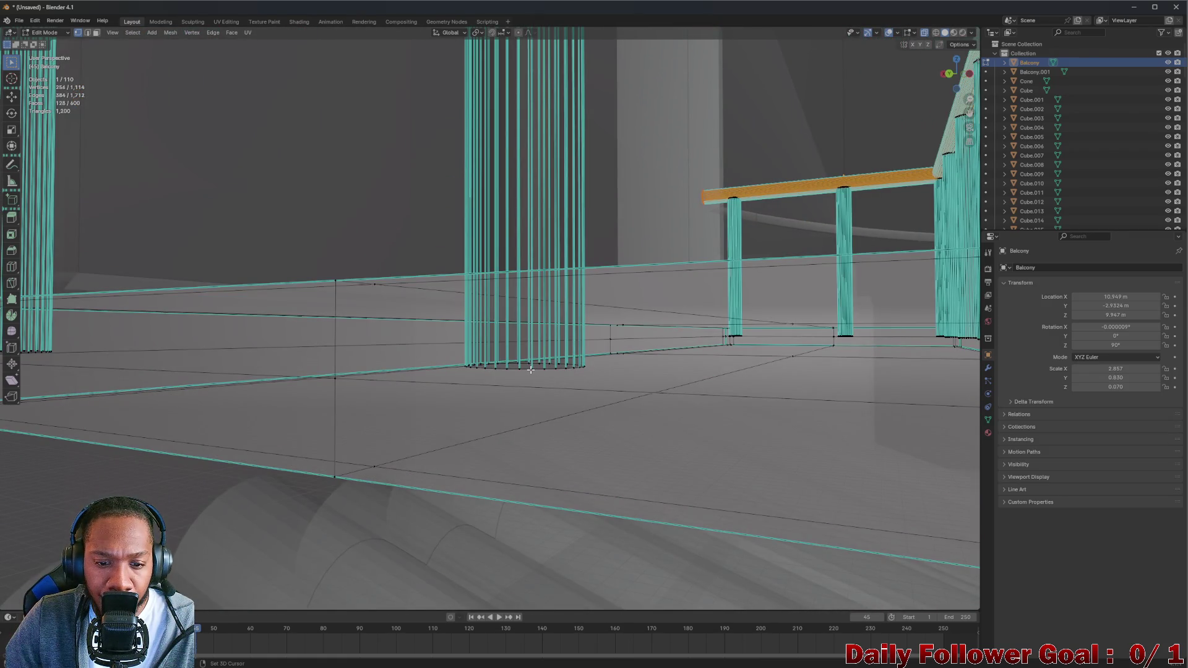
{"action": "left_click_drag", "start_coordinate": [492, 384], "coordinate": [269, 339]}
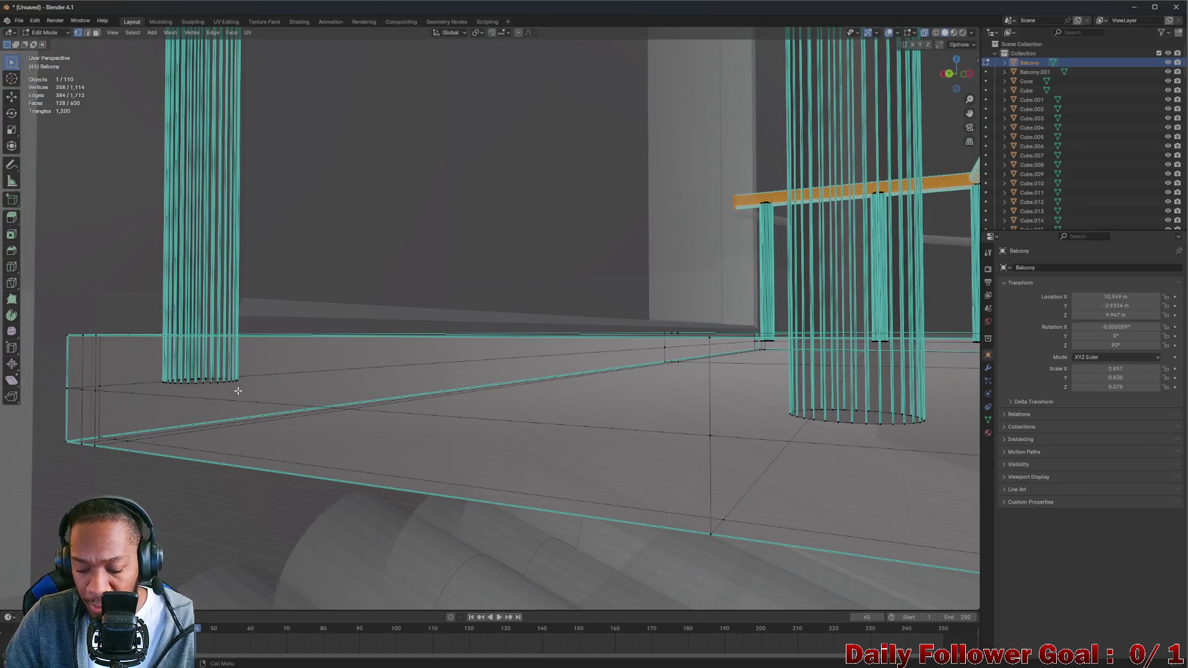
{"action": "key", "text": "l"}
{"action": "left_click_drag", "start_coordinate": [561, 363], "coordinate": [312, 381]}
{"action": "left_click", "coordinate": [340, 387]}
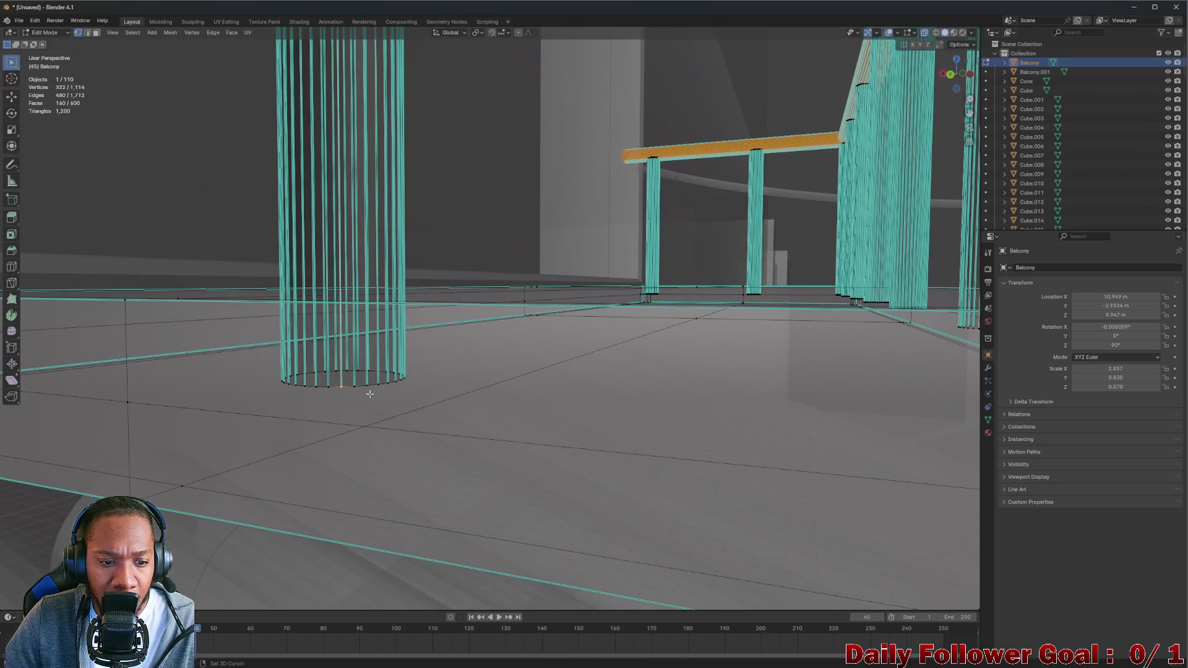
{"action": "key", "text": "l"}
{"action": "left_click_drag", "start_coordinate": [370, 394], "coordinate": [449, 269]}
{"action": "scroll", "scroll_direction": "up", "scroll_amount": 3}
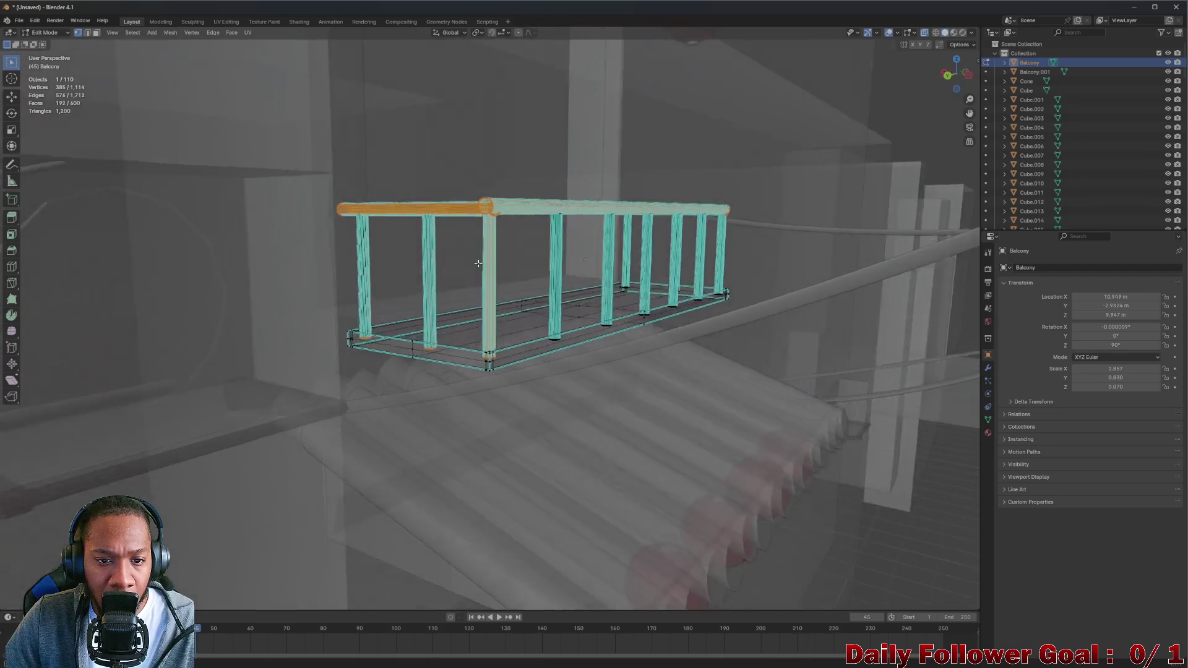
Add three posts to the selection by picking bottom-ring vertices and using Ctrl+L
{"action": "scroll", "scroll_direction": "up", "scroll_amount": 3}
{"action": "left_click_drag", "start_coordinate": [480, 329], "coordinate": [446, 250]}
{"action": "left_click_drag", "start_coordinate": [565, 134], "coordinate": [454, 226]}
{"action": "left_click", "coordinate": [456, 221]}
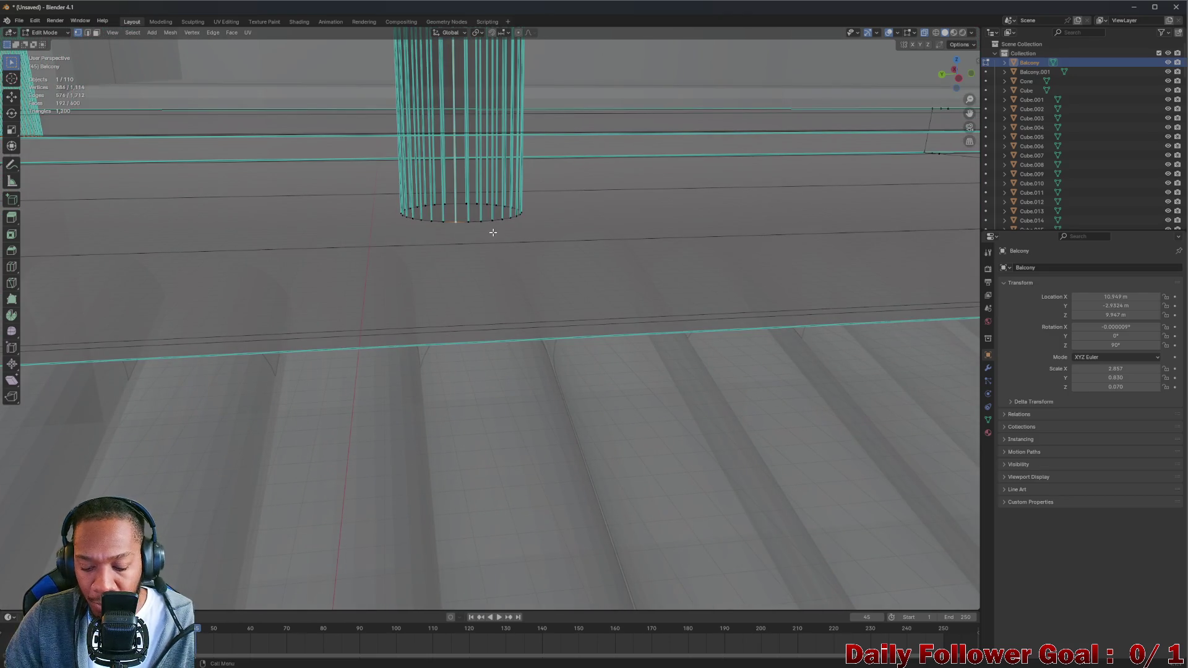
{"action": "key", "text": "ctrl+l"}
{"action": "left_click_drag", "start_coordinate": [565, 223], "coordinate": [388, 269]}
{"action": "left_click", "coordinate": [566, 254]}
{"action": "key", "text": "ctrl+l"}
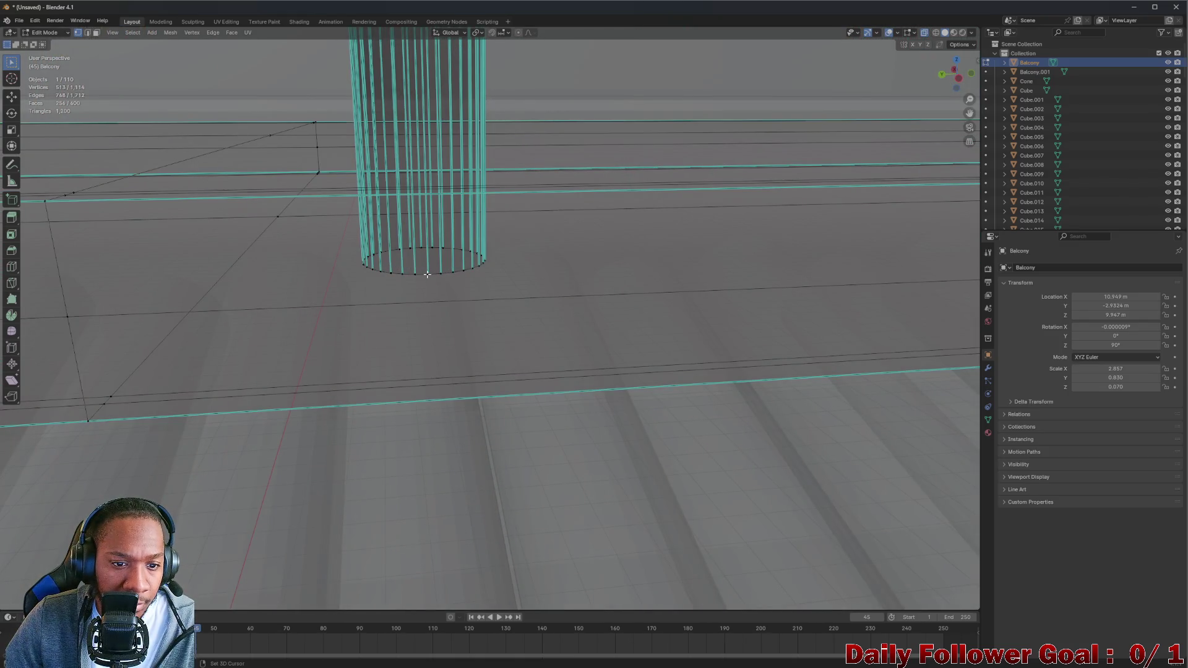
{"action": "key", "text": "ctrl+l"}
Add three more columns with L, reaching 769 of 1,114 vertices selected
{"action": "left_click_drag", "start_coordinate": [427, 274], "coordinate": [527, 250]}
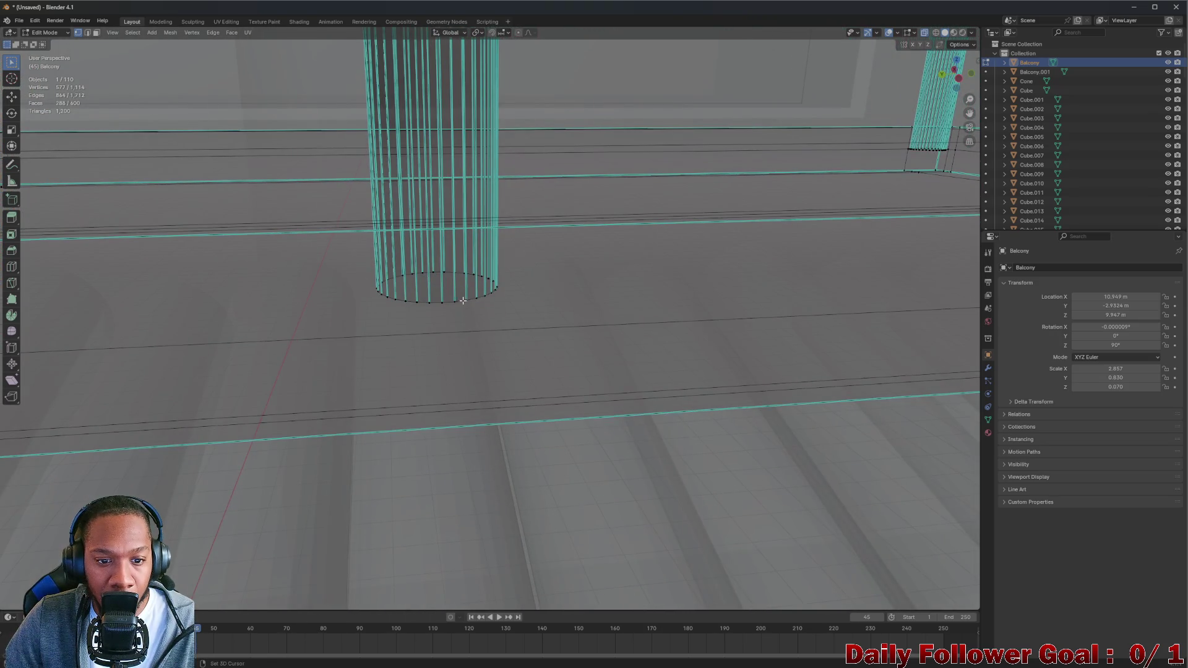
{"action": "key", "text": "l"}
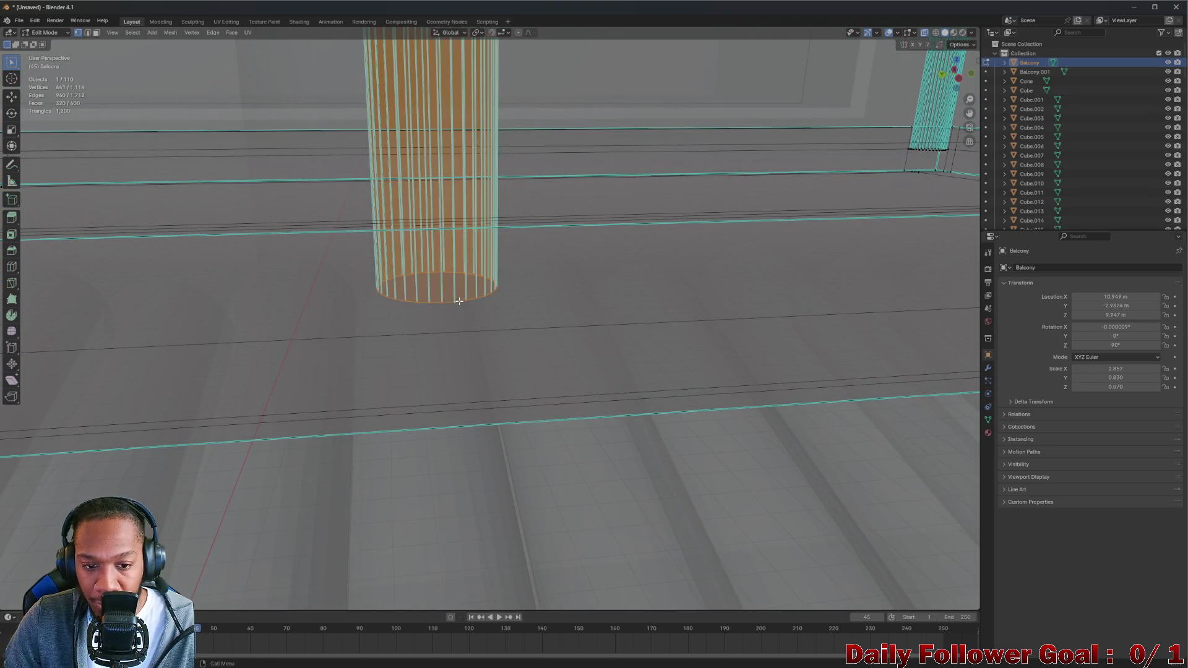
{"action": "scroll", "scroll_direction": "down", "scroll_amount": 3}
{"action": "left_click_drag", "start_coordinate": [687, 321], "coordinate": [601, 241]}
{"action": "scroll", "scroll_direction": "up", "scroll_amount": 3}
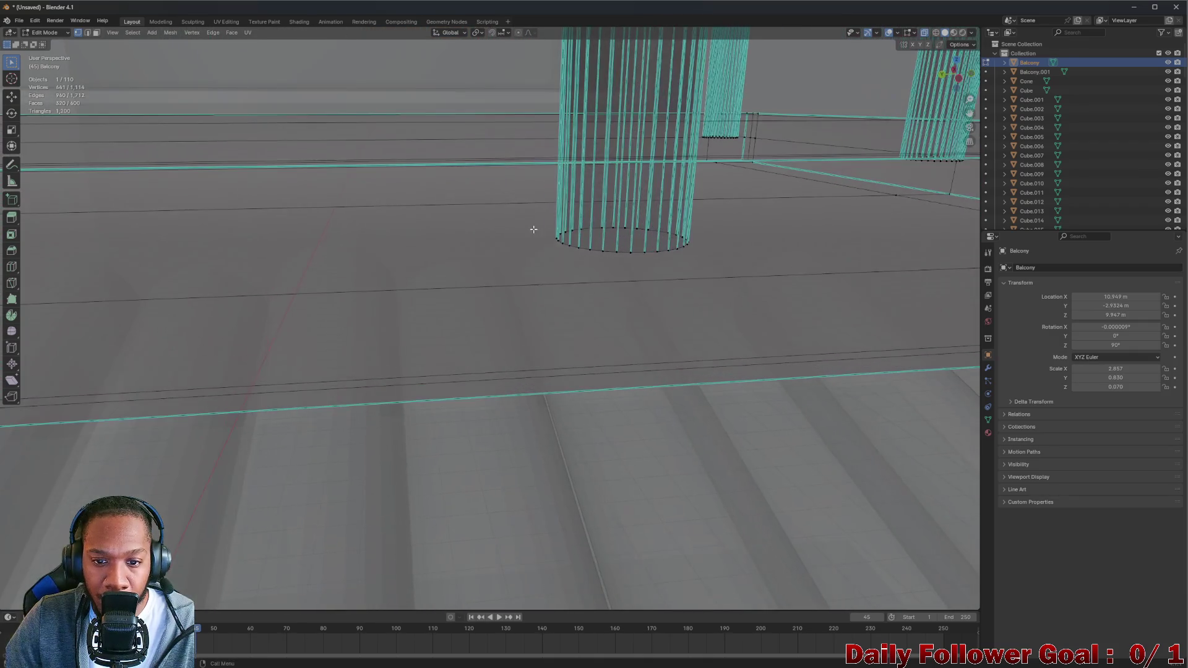
{"action": "left_click", "coordinate": [647, 252]}
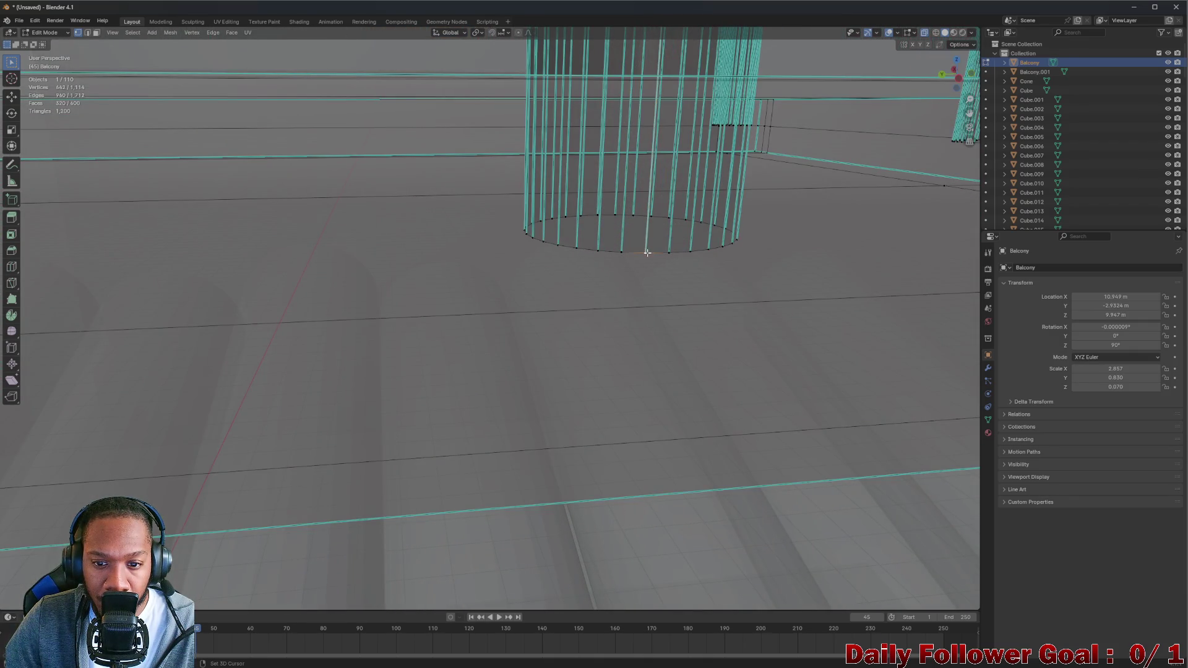
{"action": "key", "text": "l"}
{"action": "scroll", "scroll_direction": "down", "scroll_amount": 3}
{"action": "left_click_drag", "start_coordinate": [649, 253], "coordinate": [342, 272]}
{"action": "scroll", "scroll_direction": "up", "scroll_amount": 3}
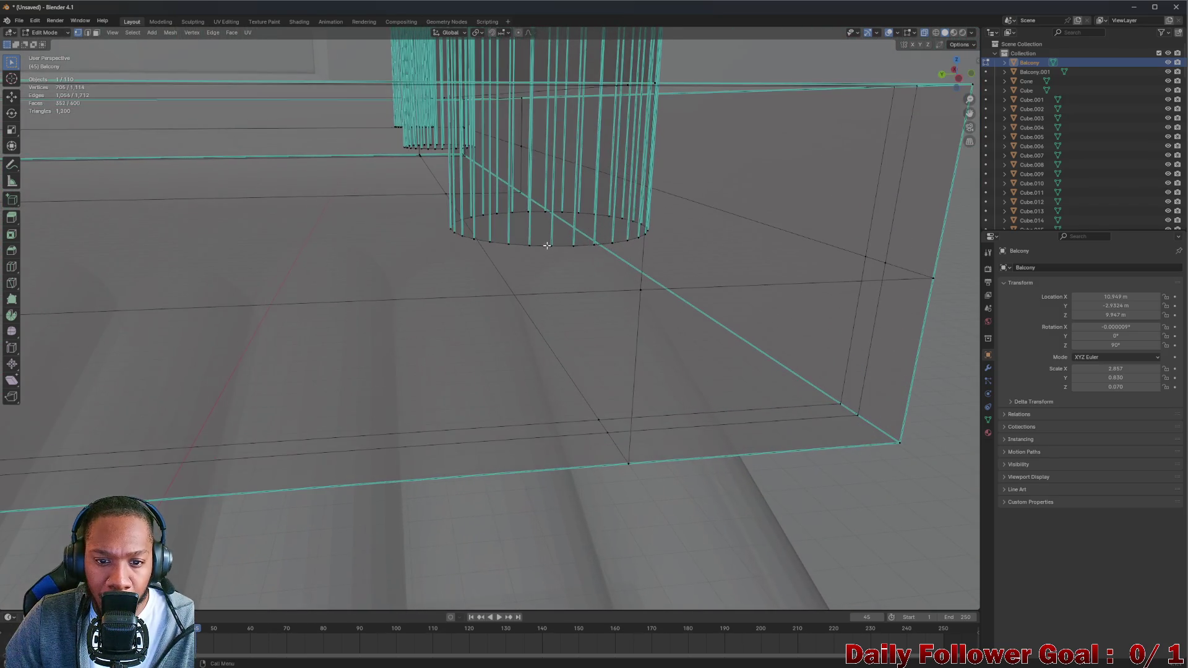
{"action": "key", "text": "l"}
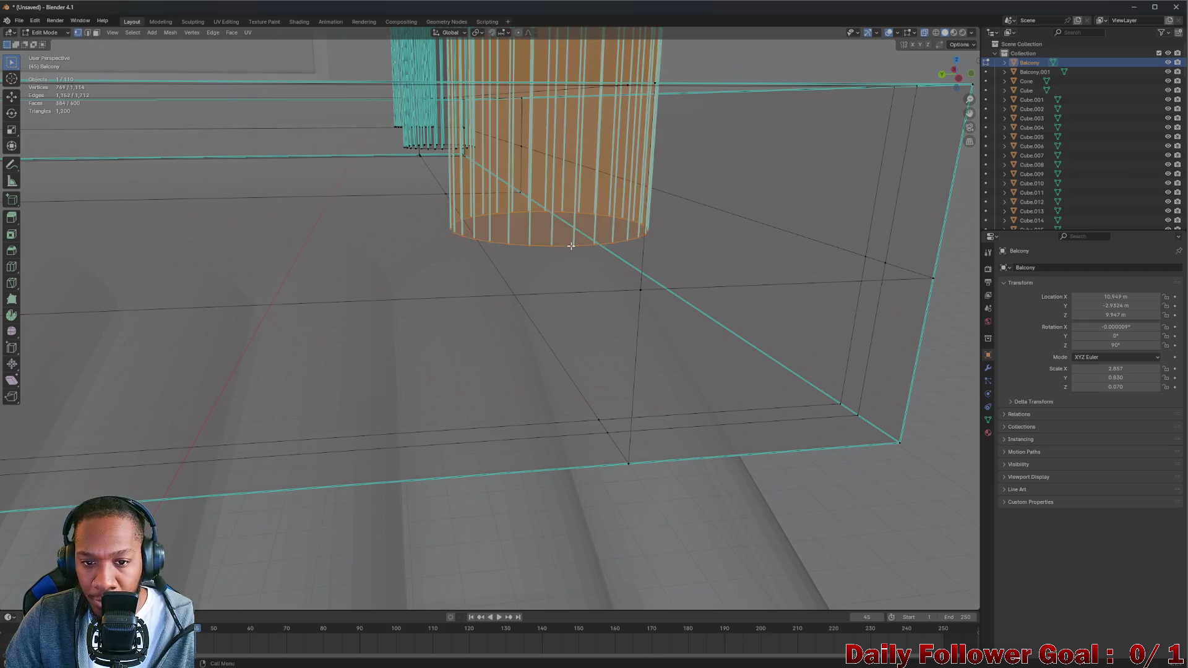
{"action": "scroll", "scroll_direction": "up", "scroll_amount": 3}
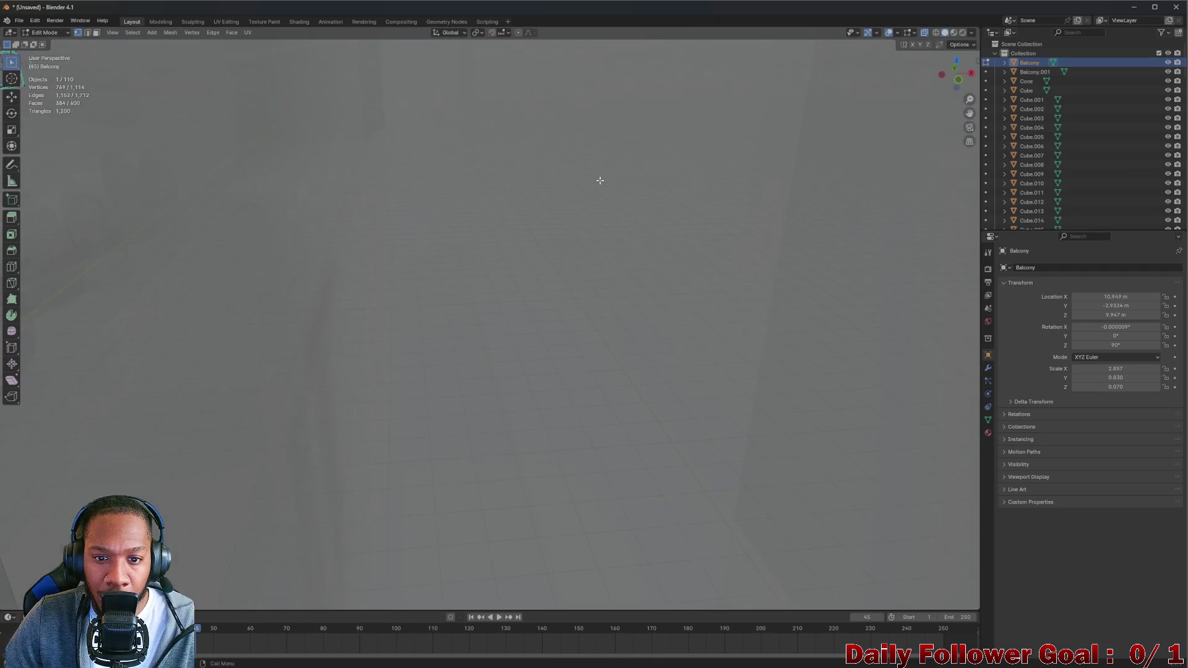
Add the last two hovered posts with L, reaching 897 vertices and 448 faces
{"action": "scroll", "scroll_direction": "down", "scroll_amount": 3}
{"action": "scroll", "scroll_direction": "up", "scroll_amount": 3}
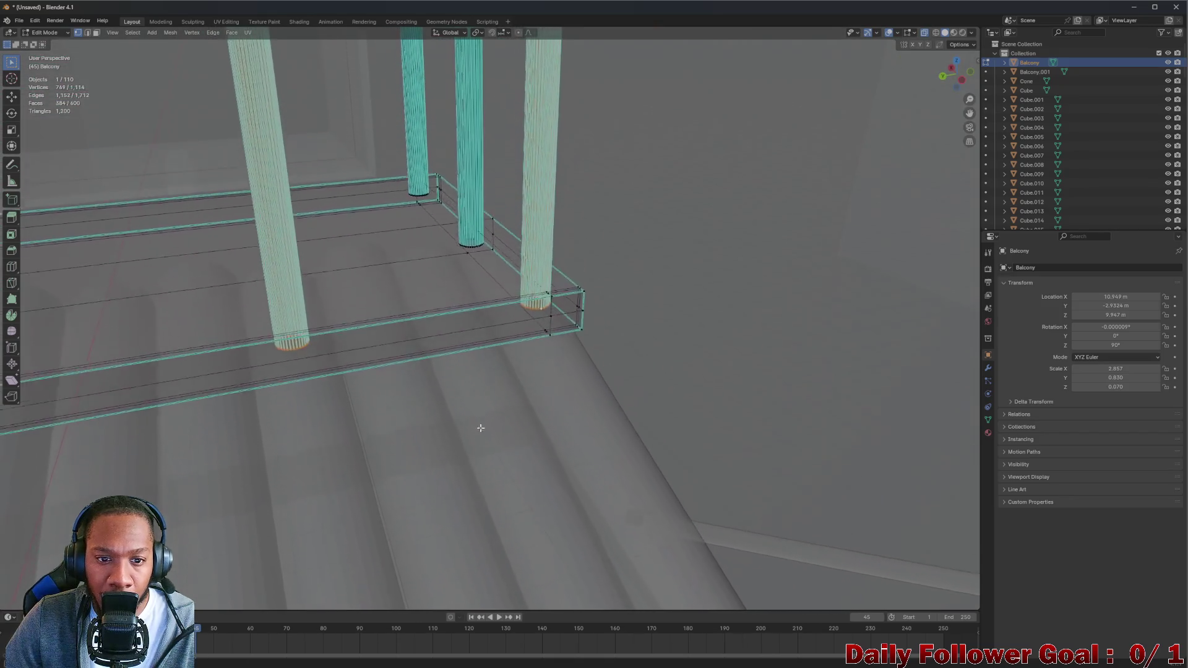
{"action": "scroll", "scroll_direction": "up", "scroll_amount": 3}
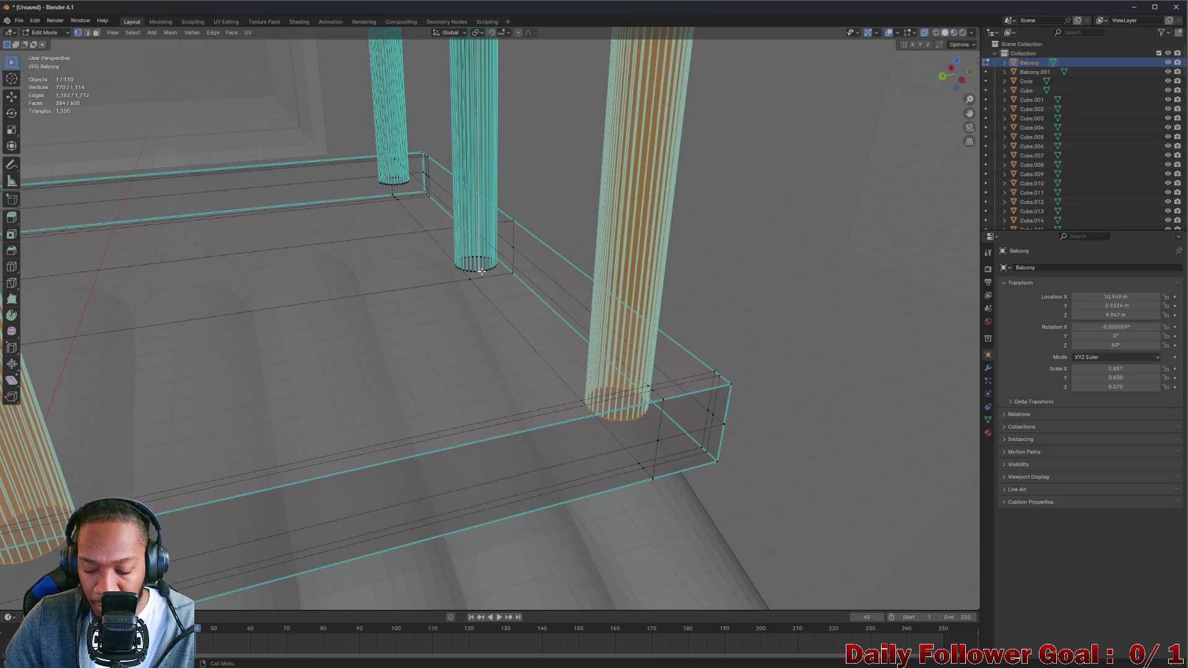
{"action": "key", "text": "l"}
{"action": "scroll", "scroll_direction": "up", "scroll_amount": 3}
{"action": "left_click_drag", "start_coordinate": [412, 236], "coordinate": [299, 391]}
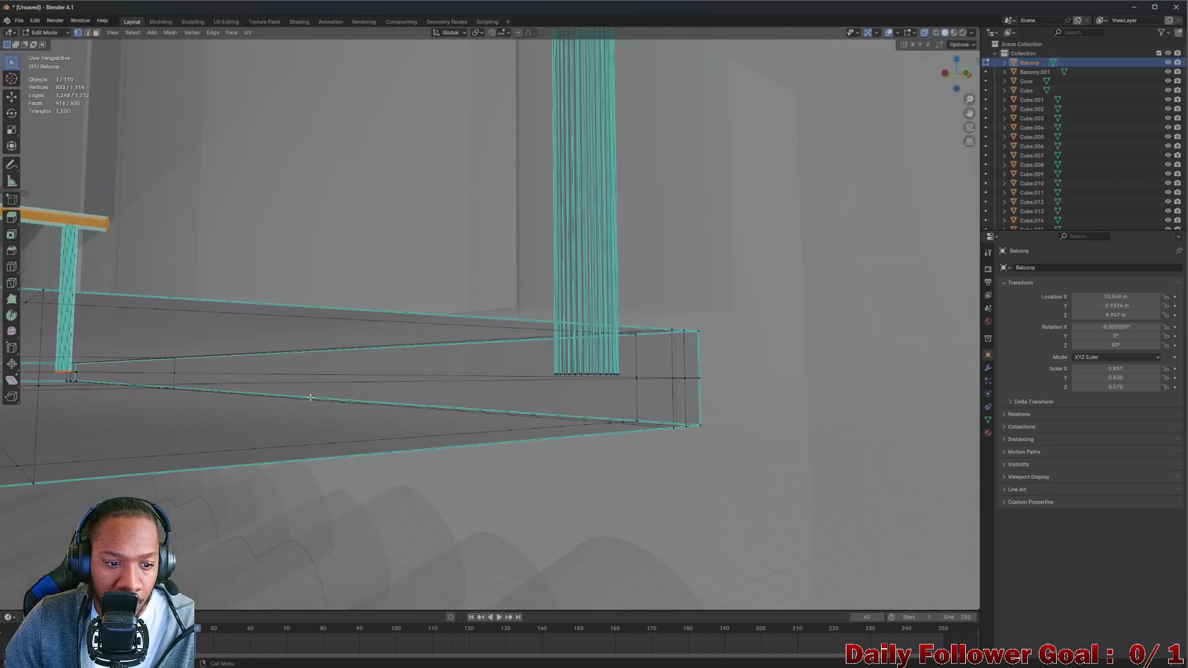
{"action": "scroll", "scroll_direction": "up", "scroll_amount": 3}
{"action": "scroll", "scroll_direction": "down", "scroll_amount": 3}
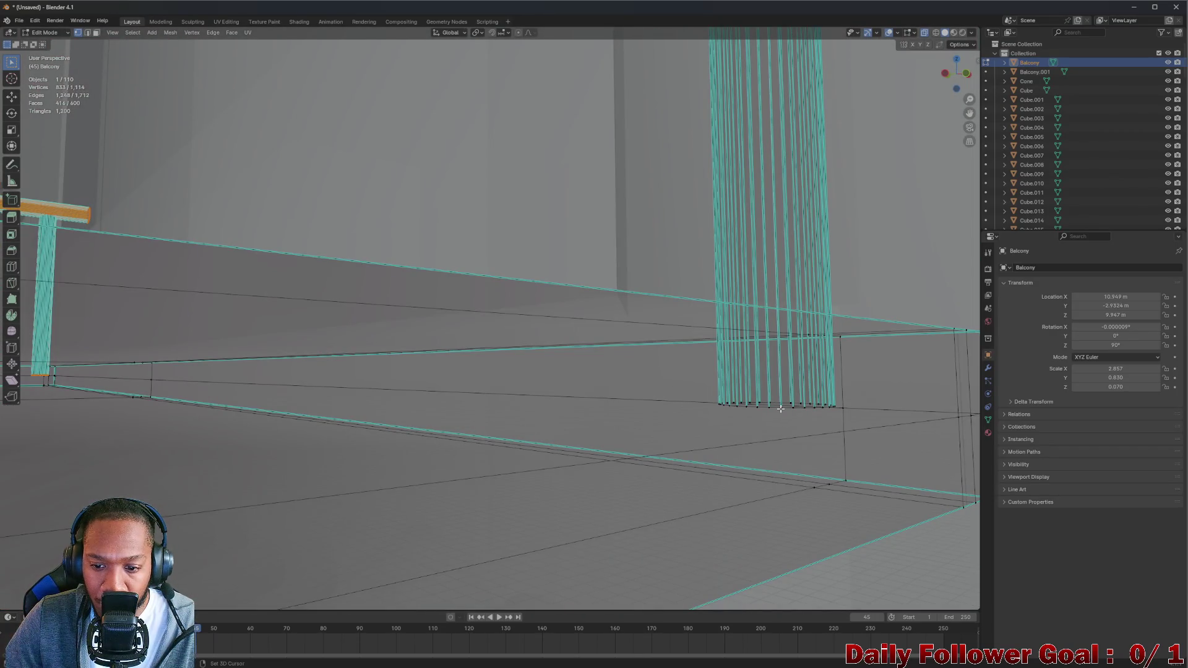
{"action": "key", "text": "l"}
Frame the whole selected balcony railing in the view with Numpad period
{"action": "scroll", "scroll_direction": "down", "scroll_amount": 3}
{"action": "left_click_drag", "start_coordinate": [784, 406], "coordinate": [679, 228]}
{"action": "scroll", "scroll_direction": "up", "scroll_amount": 3}
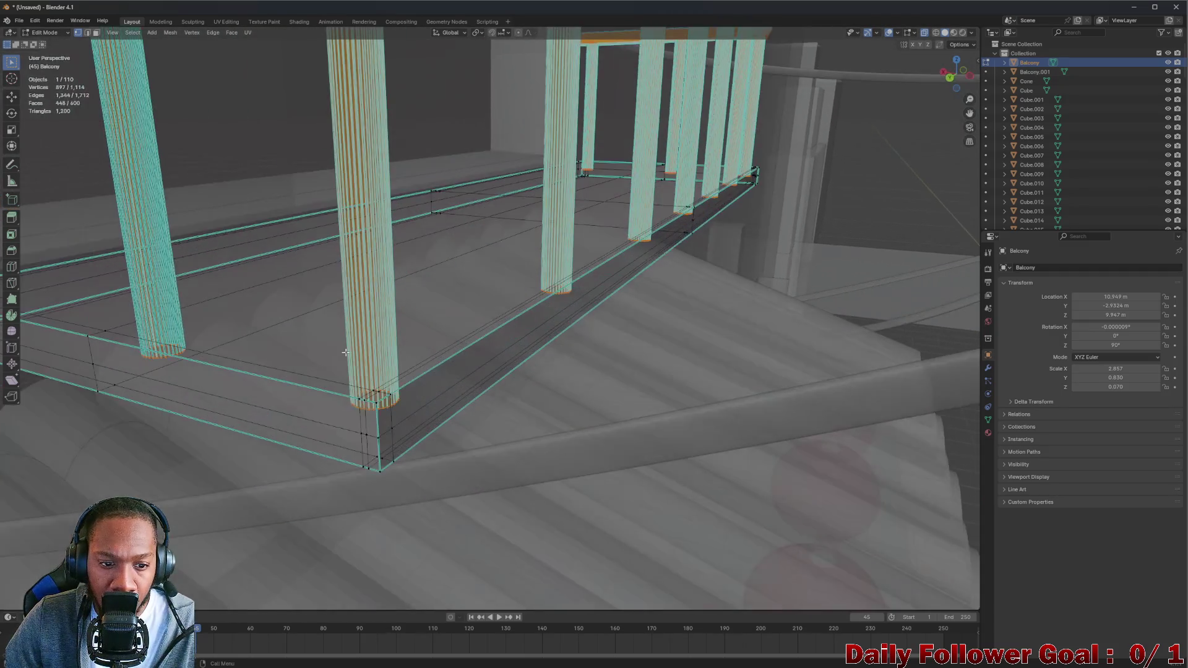
{"action": "left_click_drag", "start_coordinate": [249, 332], "coordinate": [273, 324]}
{"action": "scroll", "scroll_direction": "up", "scroll_amount": 3}
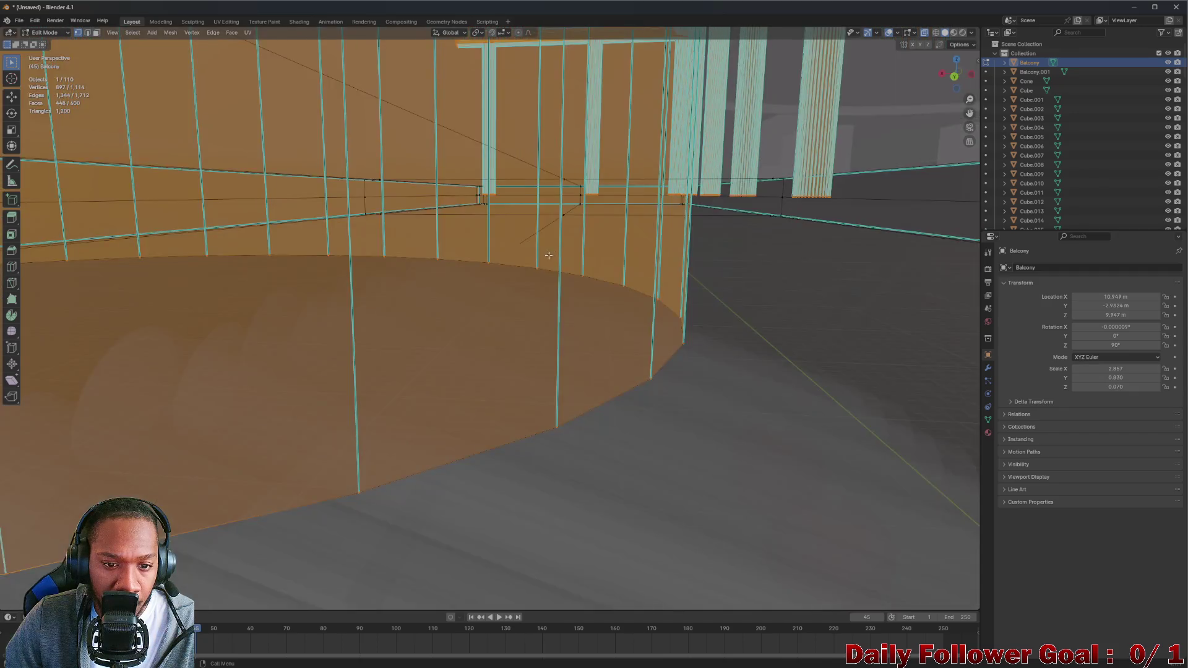
{"action": "scroll", "scroll_direction": "down", "scroll_amount": 3}
{"action": "key", "text": "KP_Decimal"}
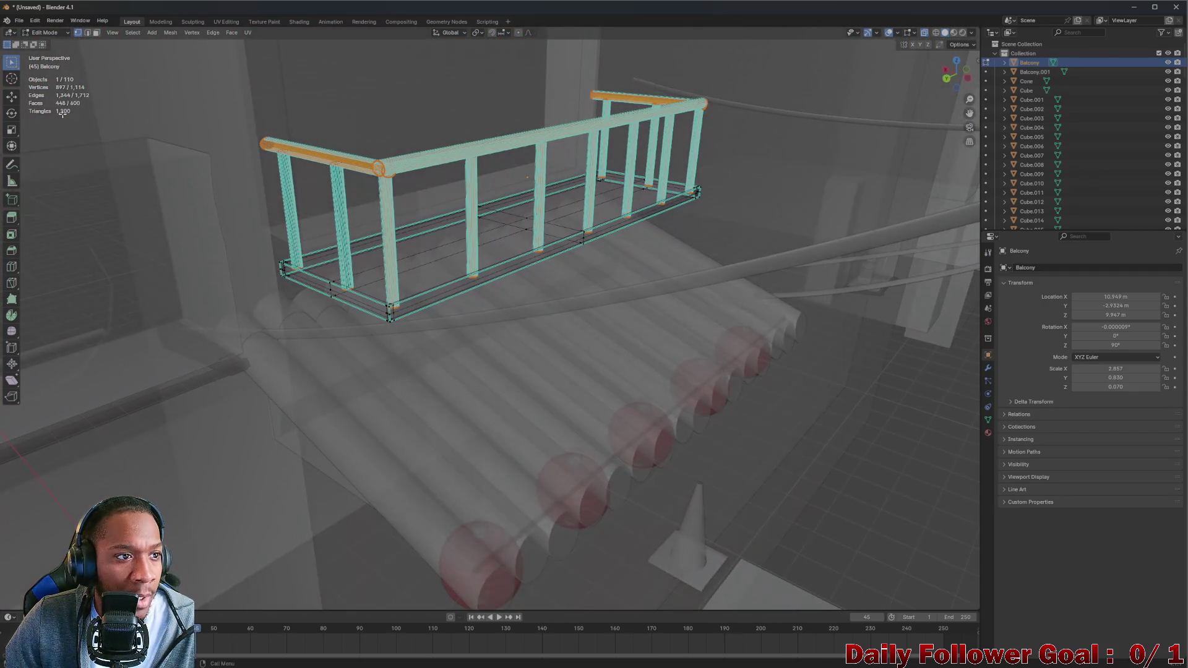
{"action": "left_click", "coordinate": [49, 33]}
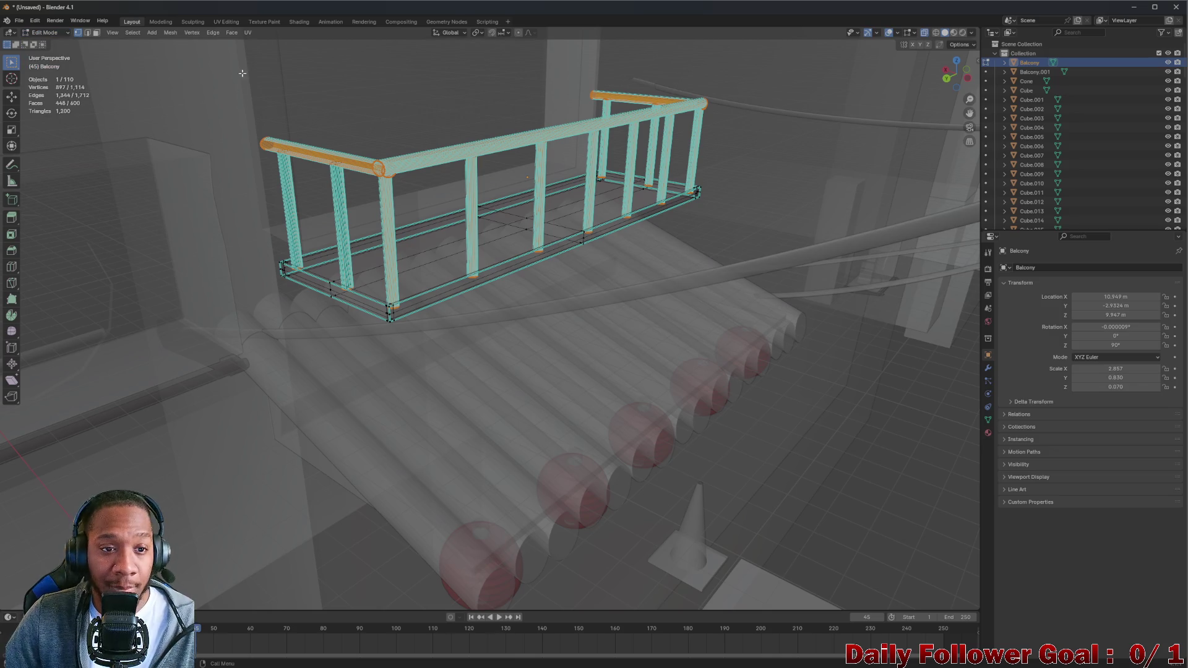
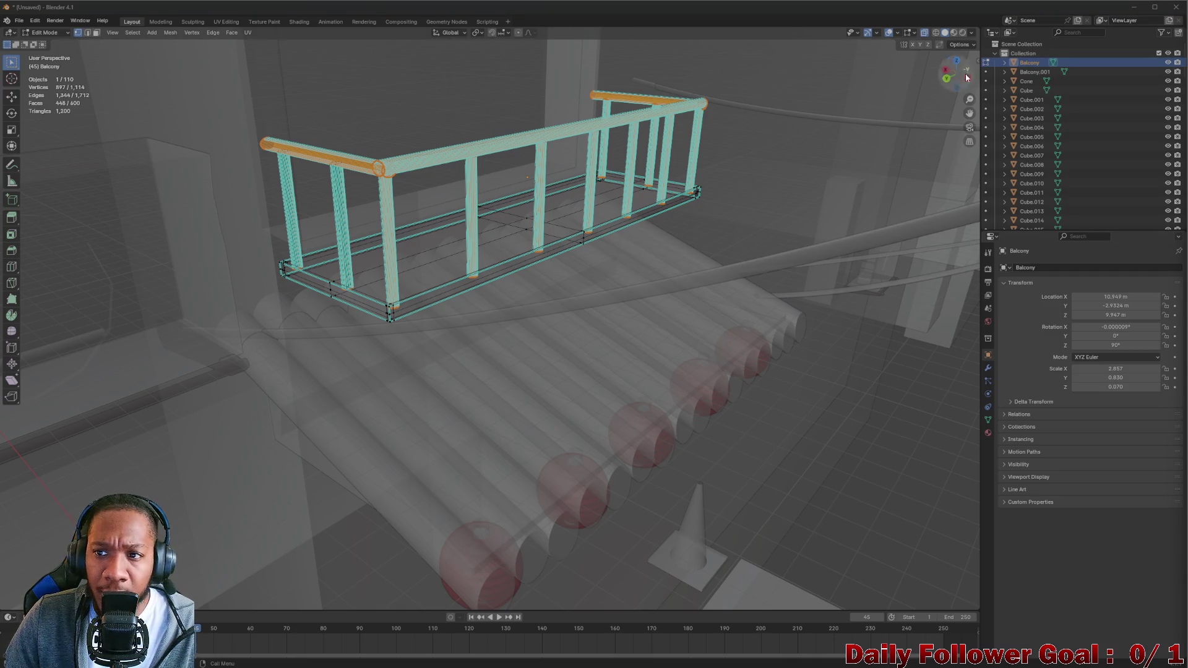
Recalculate the balcony's normals to face outside
{"action": "left_click", "coordinate": [171, 32]}
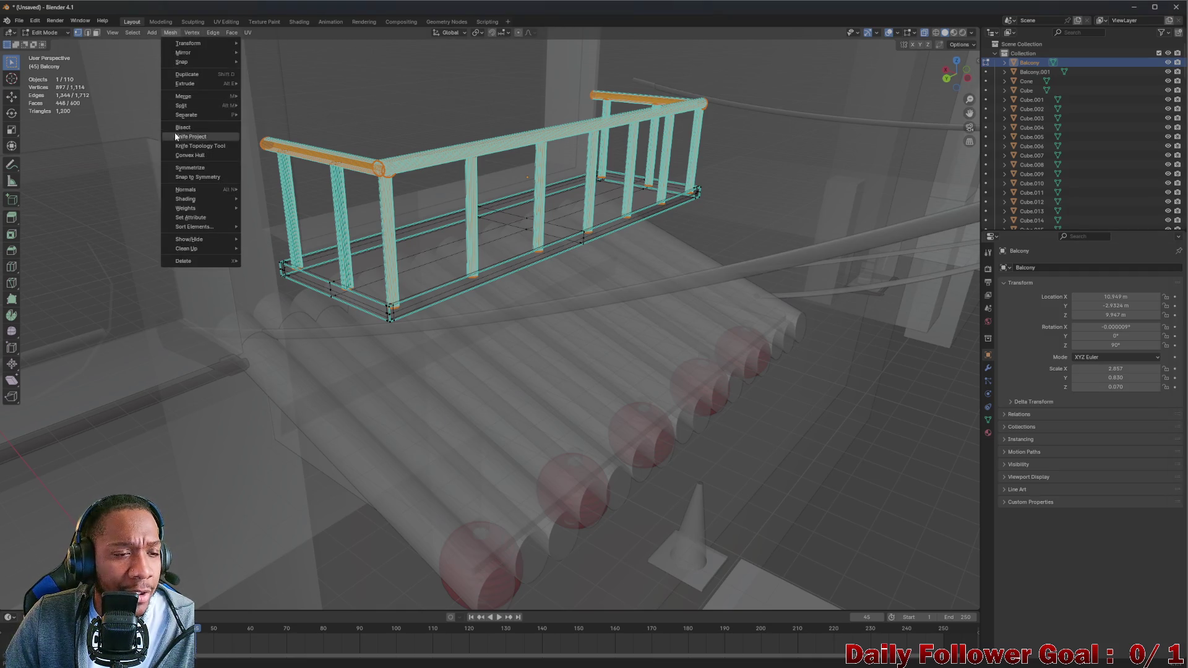
{"action": "mouse_move", "coordinate": [197, 200]}
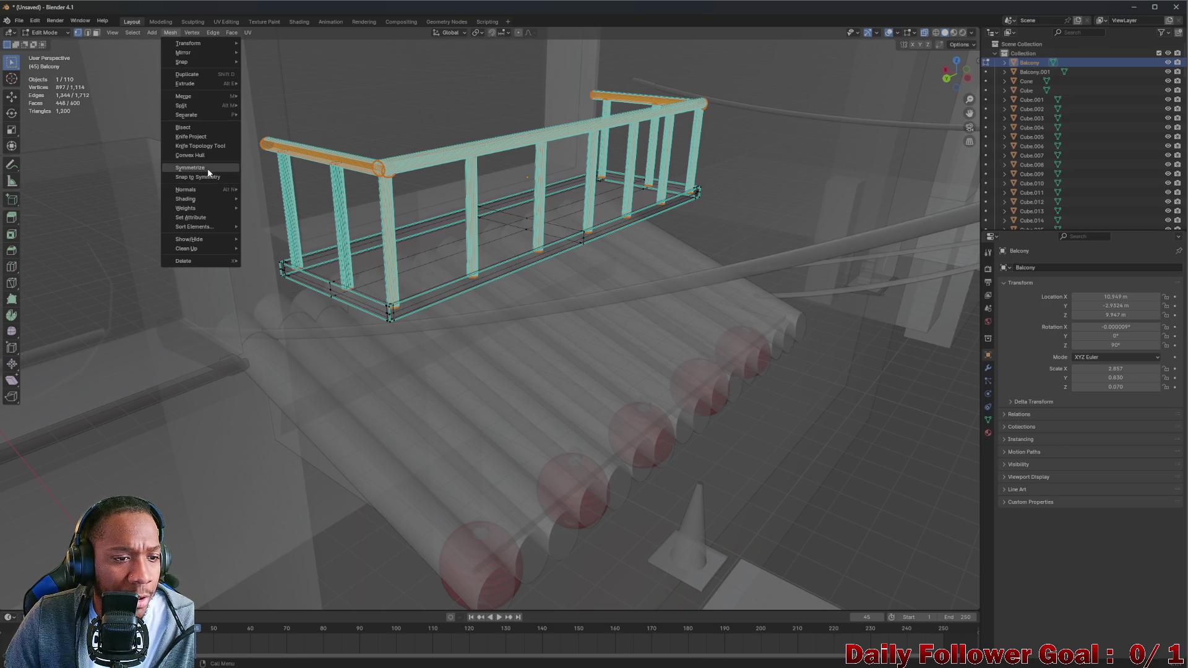
{"action": "left_click", "coordinate": [265, 190]}
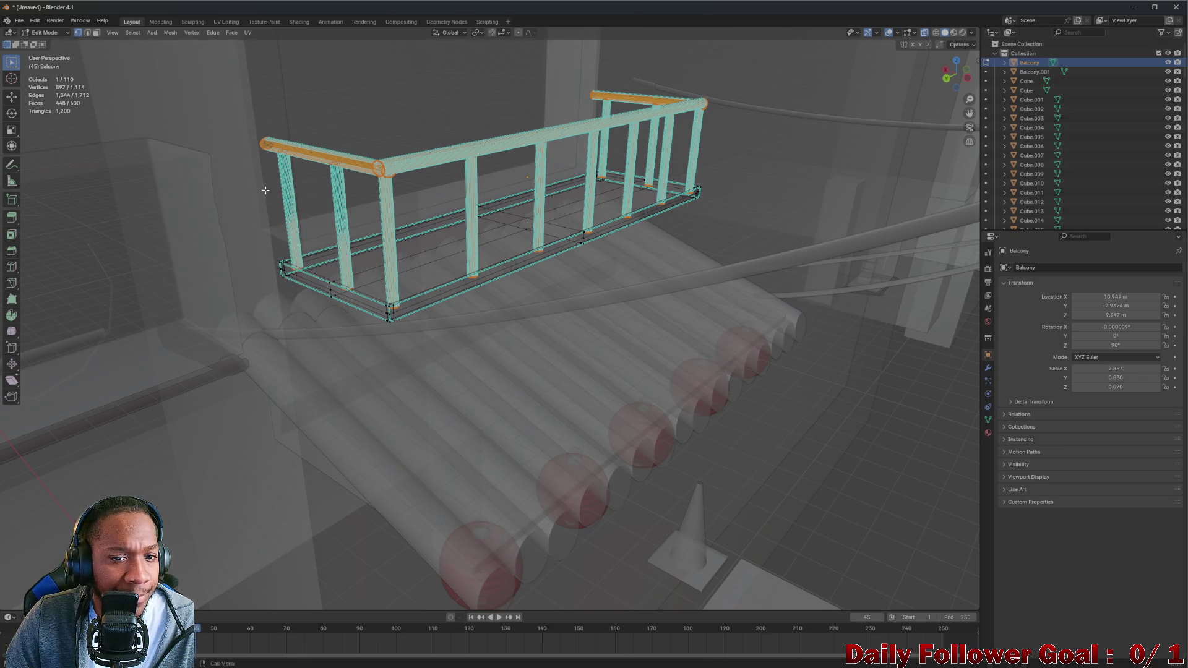
Return to Object Mode and view the balcony in solid face-orientation shading
{"action": "left_click", "coordinate": [36, 28]}
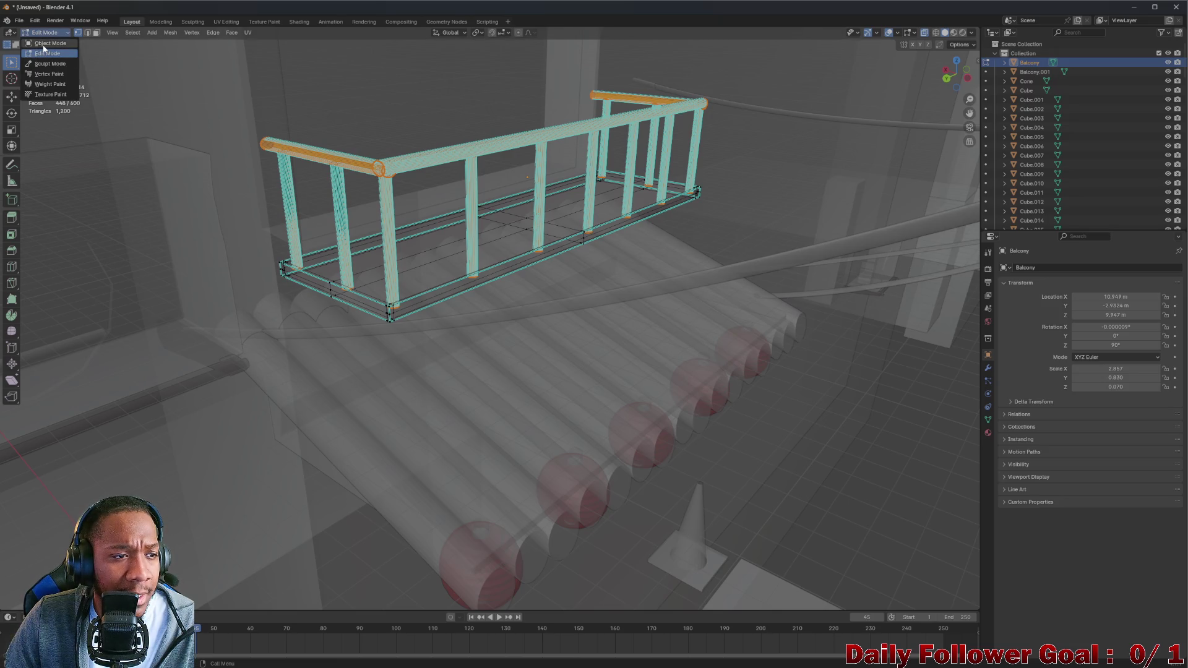
{"action": "left_click", "coordinate": [44, 43]}
{"action": "left_click", "coordinate": [36, 33]}
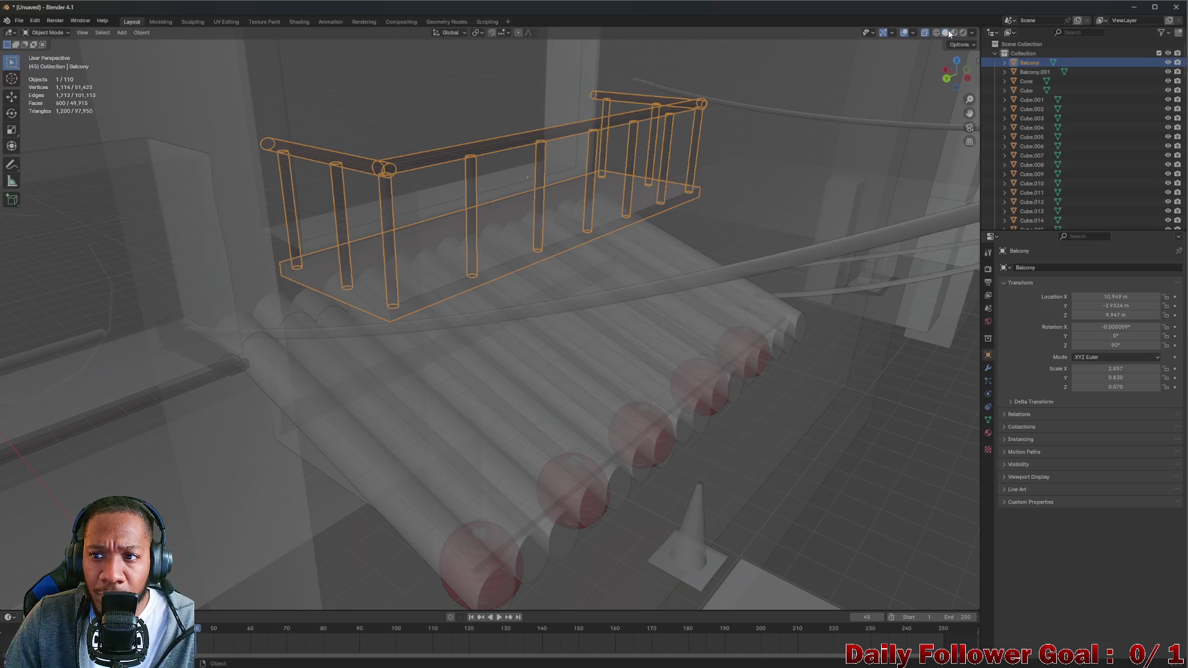
{"action": "left_click_drag", "start_coordinate": [880, 86], "coordinate": [620, 239]}
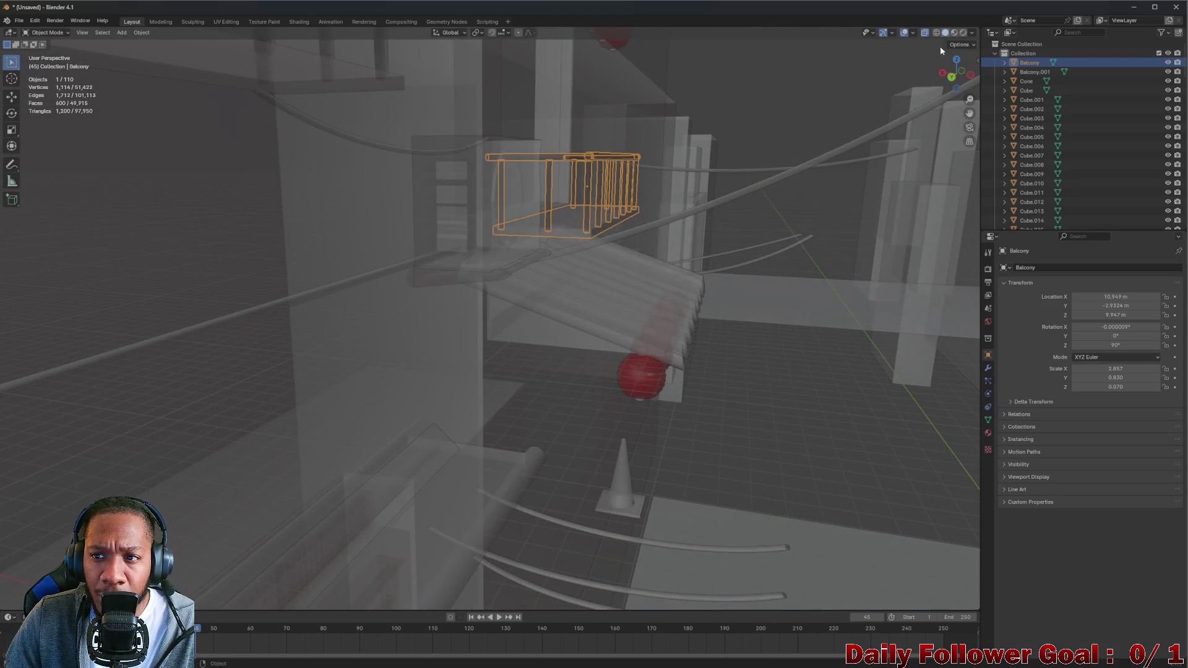
{"action": "left_click", "coordinate": [928, 33]}
{"action": "left_click_drag", "start_coordinate": [711, 161], "coordinate": [317, 149]}
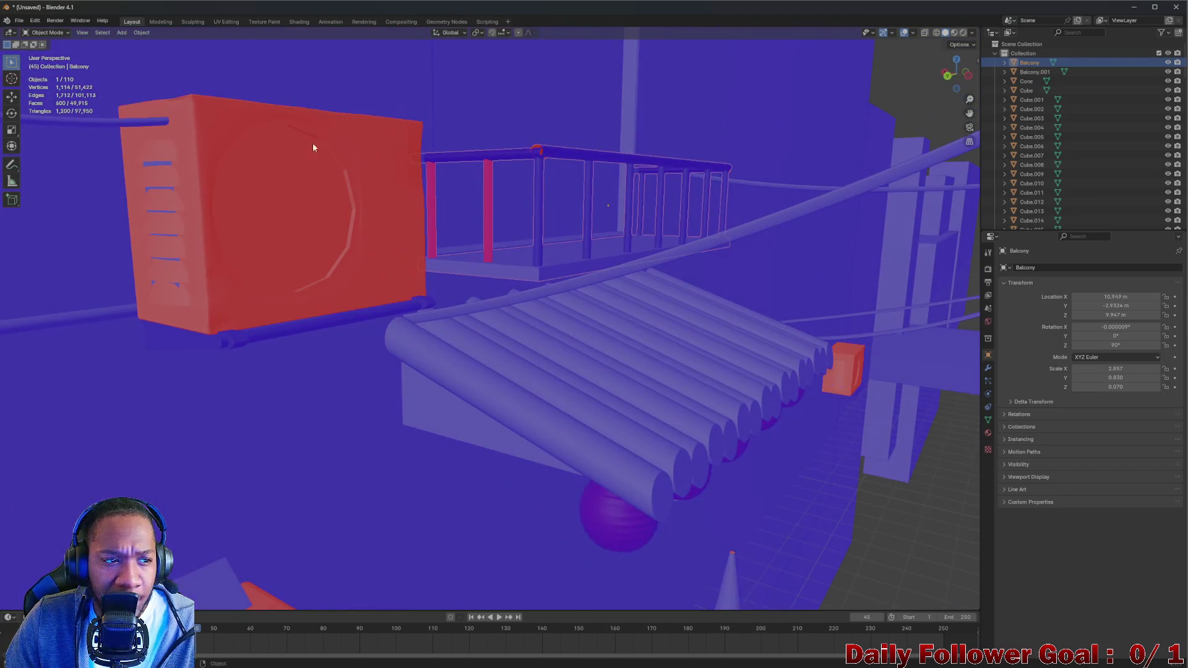
In Edit Mode with X-ray, select the middle and left red columns
{"action": "left_click", "coordinate": [30, 37]}
{"action": "left_click", "coordinate": [37, 60]}
{"action": "scroll", "scroll_direction": "up", "scroll_amount": 3}
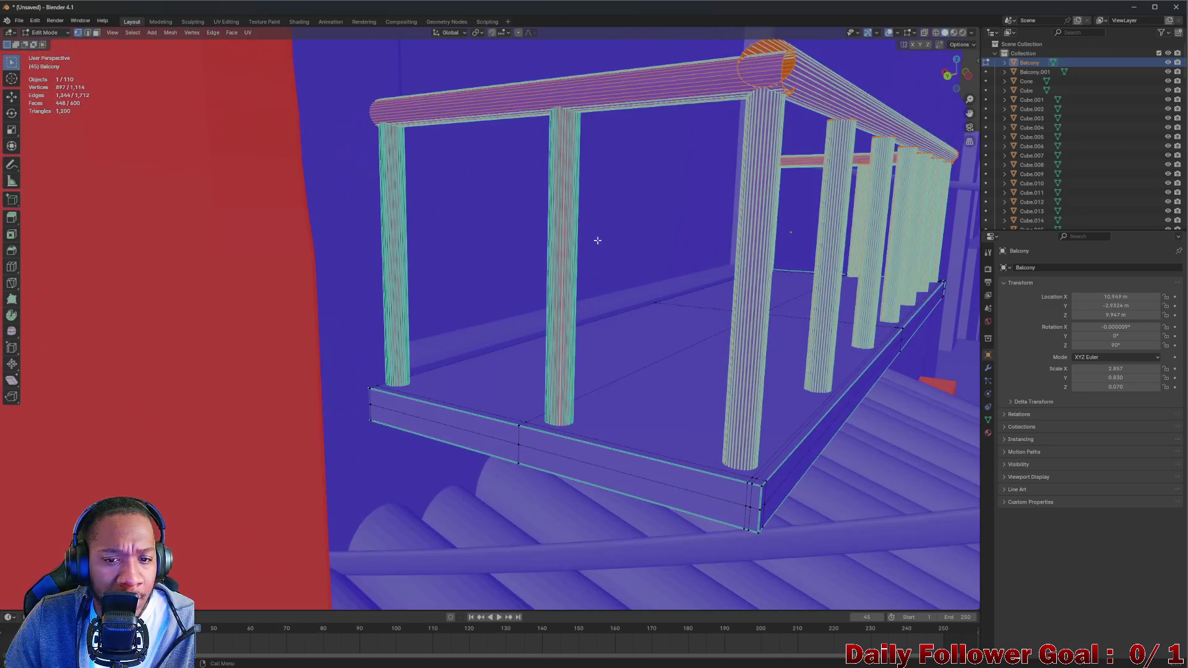
{"action": "scroll", "scroll_direction": "up", "scroll_amount": 3}
{"action": "scroll", "scroll_direction": "down", "scroll_amount": 3}
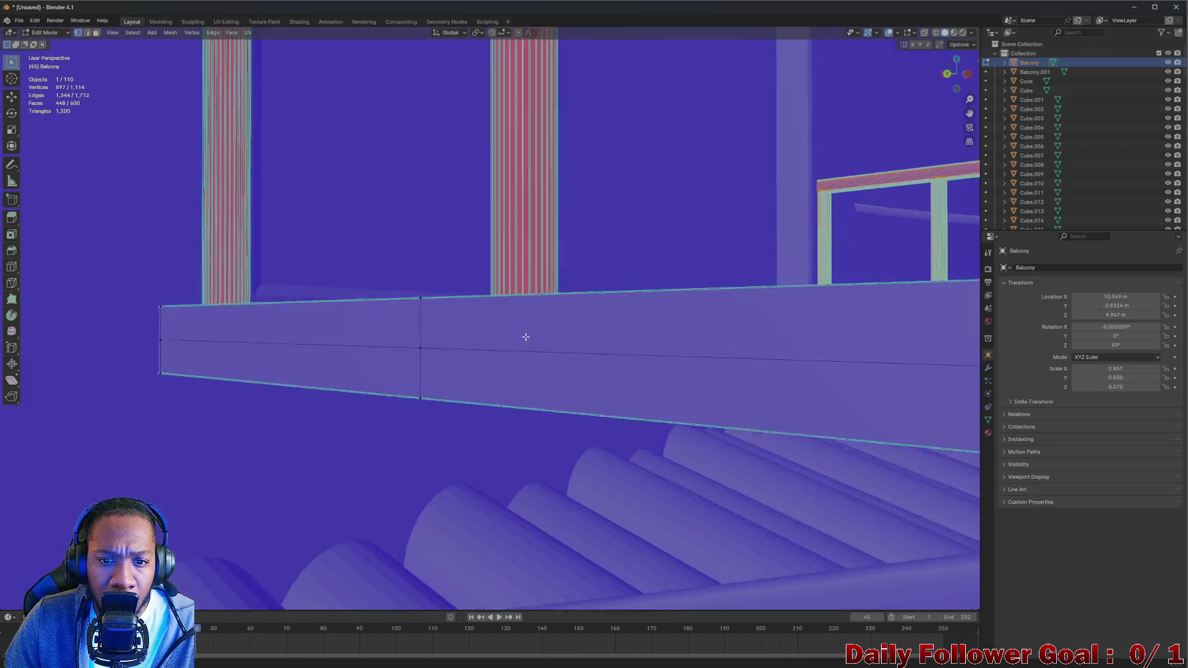
{"action": "left_click", "coordinate": [925, 32]}
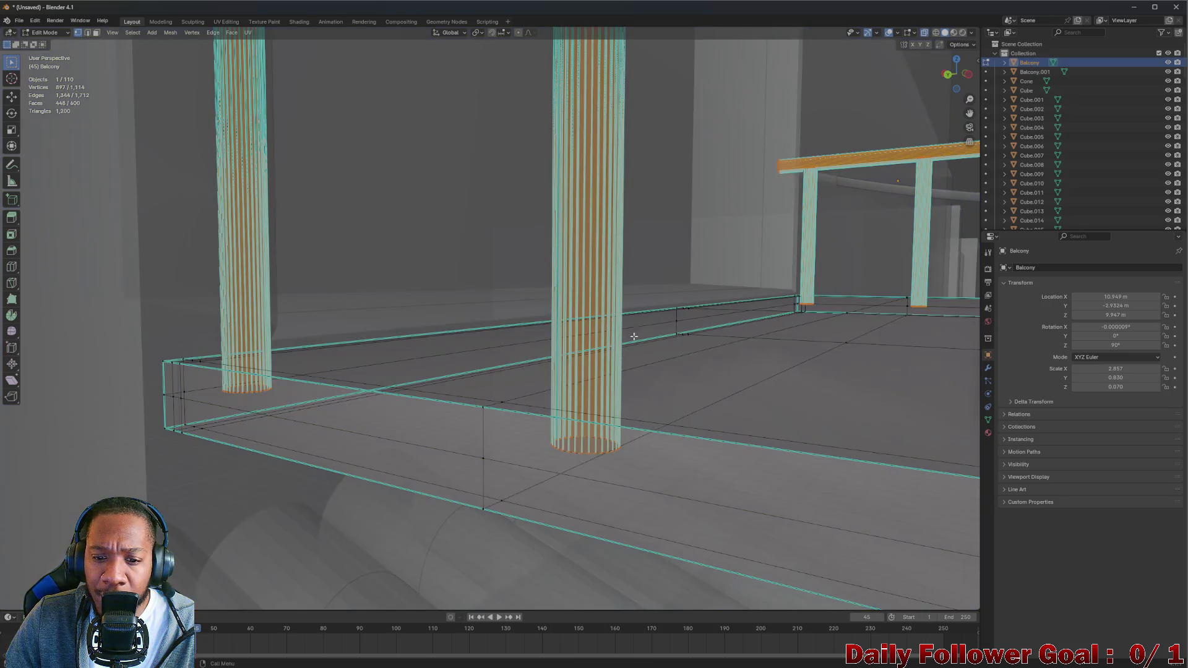
{"action": "scroll", "scroll_direction": "up", "scroll_amount": 3}
{"action": "scroll", "scroll_direction": "down", "scroll_amount": 3}
{"action": "left_click", "coordinate": [602, 506]}
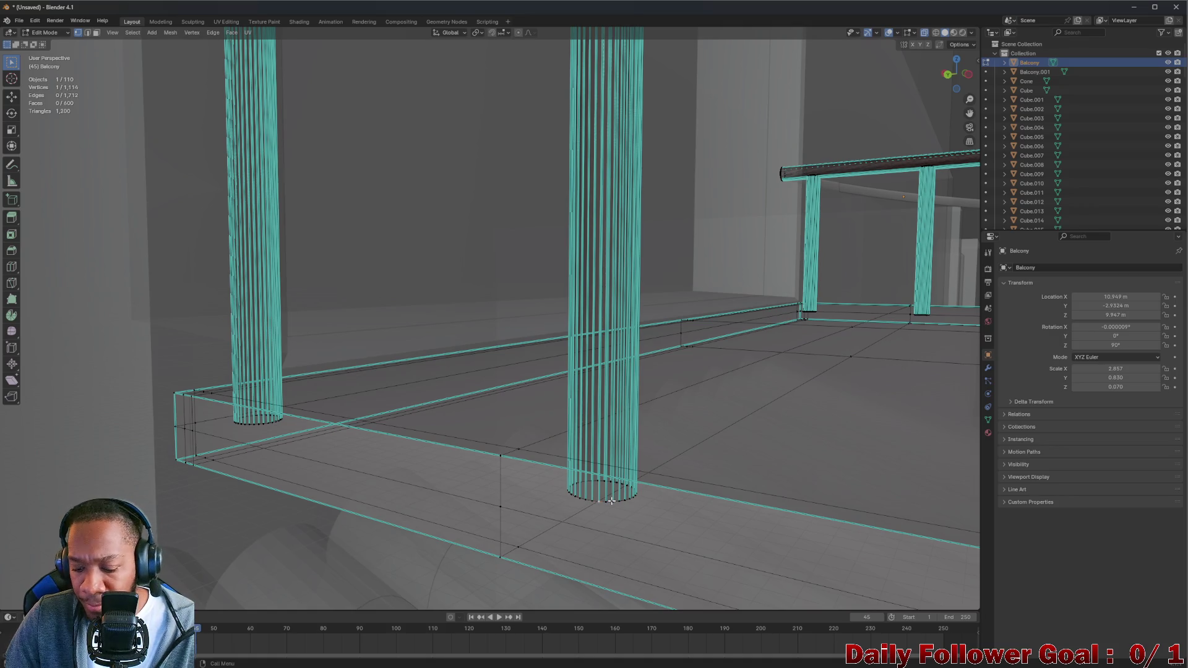
{"action": "key", "text": "ctrl+l"}
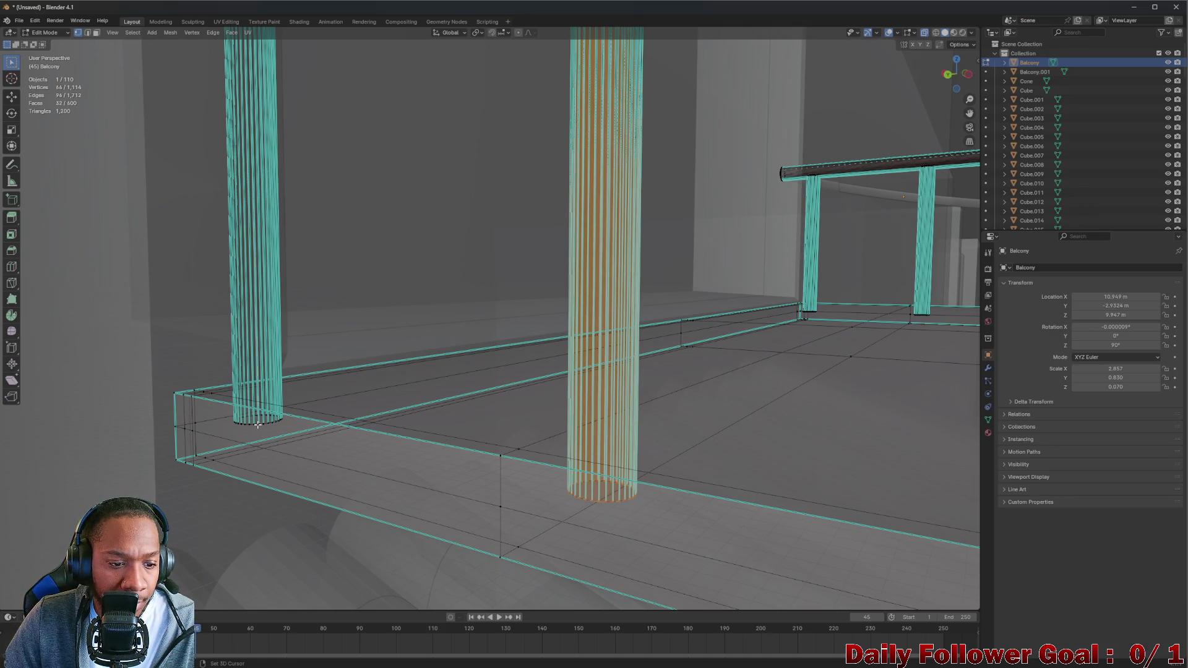
{"action": "key", "text": "l"}
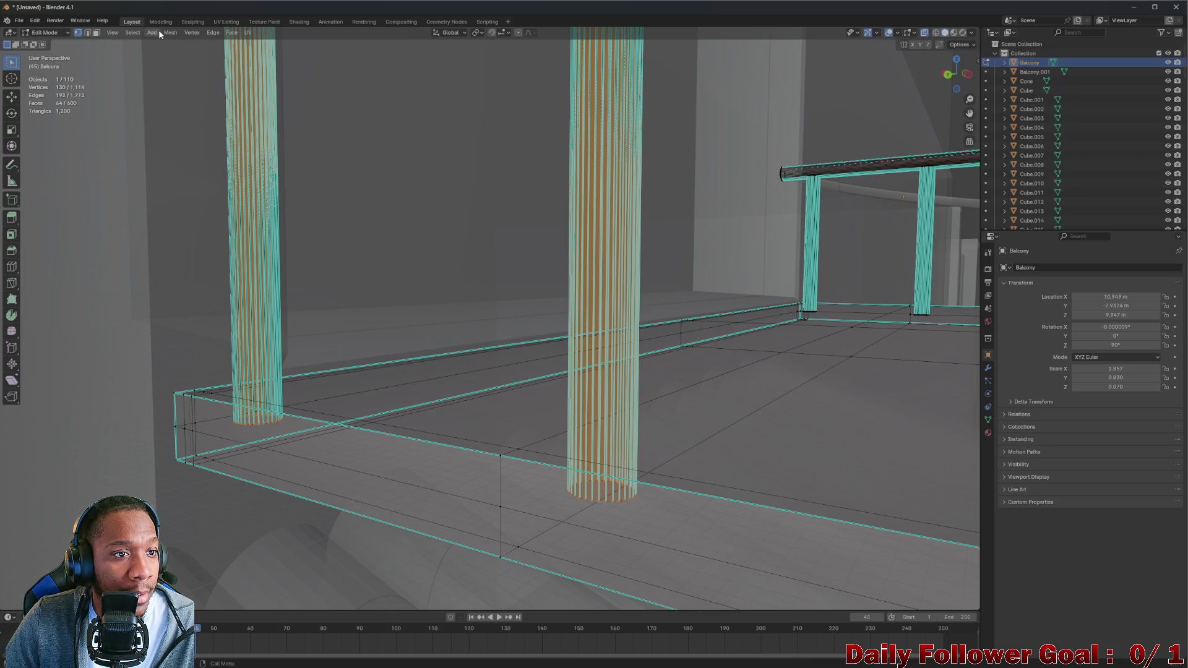
Flip the selected columns' normals and check them in solid Object Mode view
{"action": "left_click", "coordinate": [169, 32]}
{"action": "mouse_move", "coordinate": [218, 191]}
{"action": "left_click", "coordinate": [270, 190]}
{"action": "left_click", "coordinate": [54, 34]}
{"action": "left_click", "coordinate": [46, 44]}
{"action": "key", "text": "KP_Decimal"}
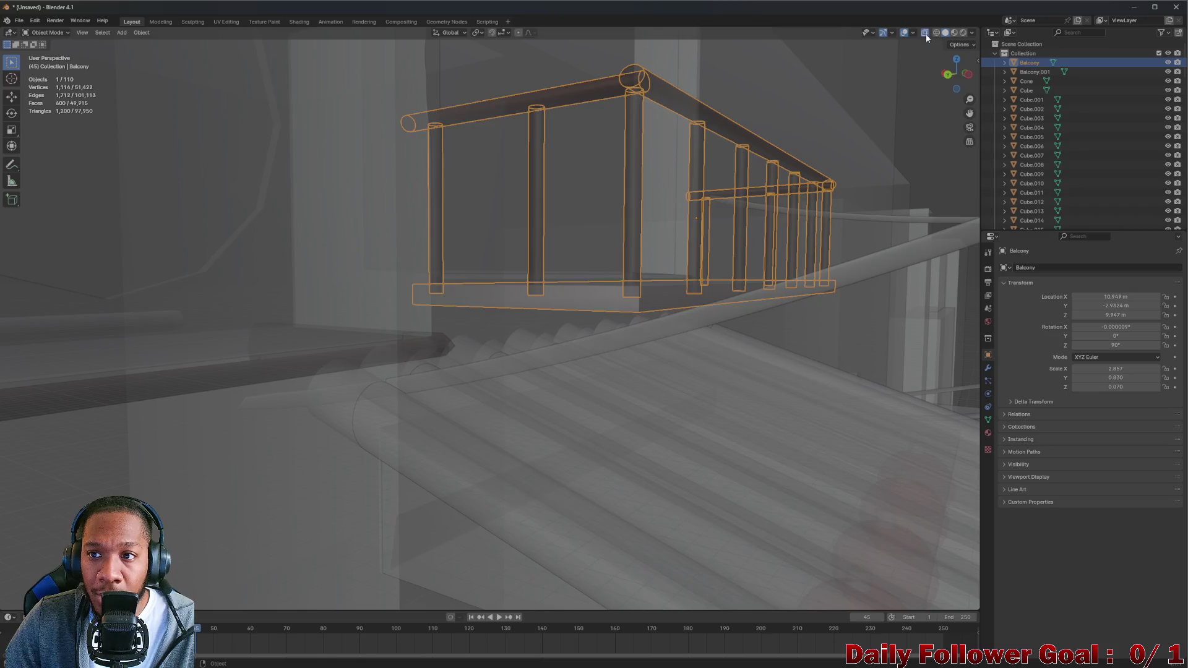
{"action": "left_click", "coordinate": [926, 33]}
Find the remaining red post and select it with L in Edit Mode
{"action": "scroll", "scroll_direction": "up", "scroll_amount": 3}
{"action": "scroll", "scroll_direction": "down", "scroll_amount": 3}
{"action": "scroll", "scroll_direction": "up", "scroll_amount": 3}
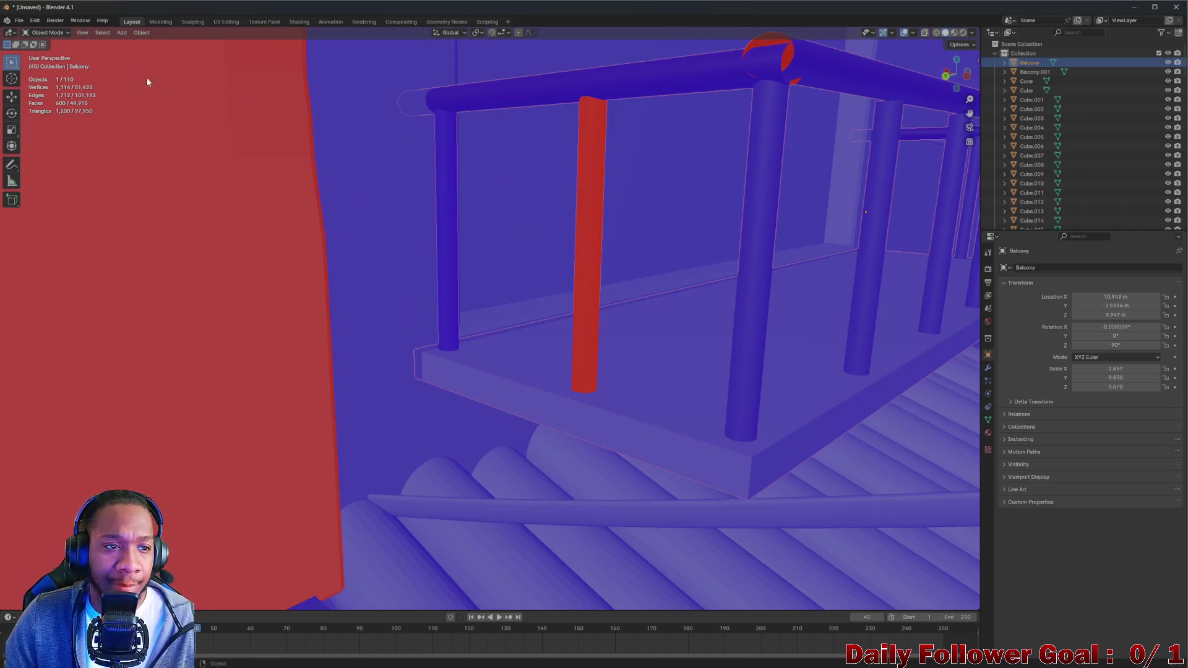
{"action": "left_click", "coordinate": [74, 22]}
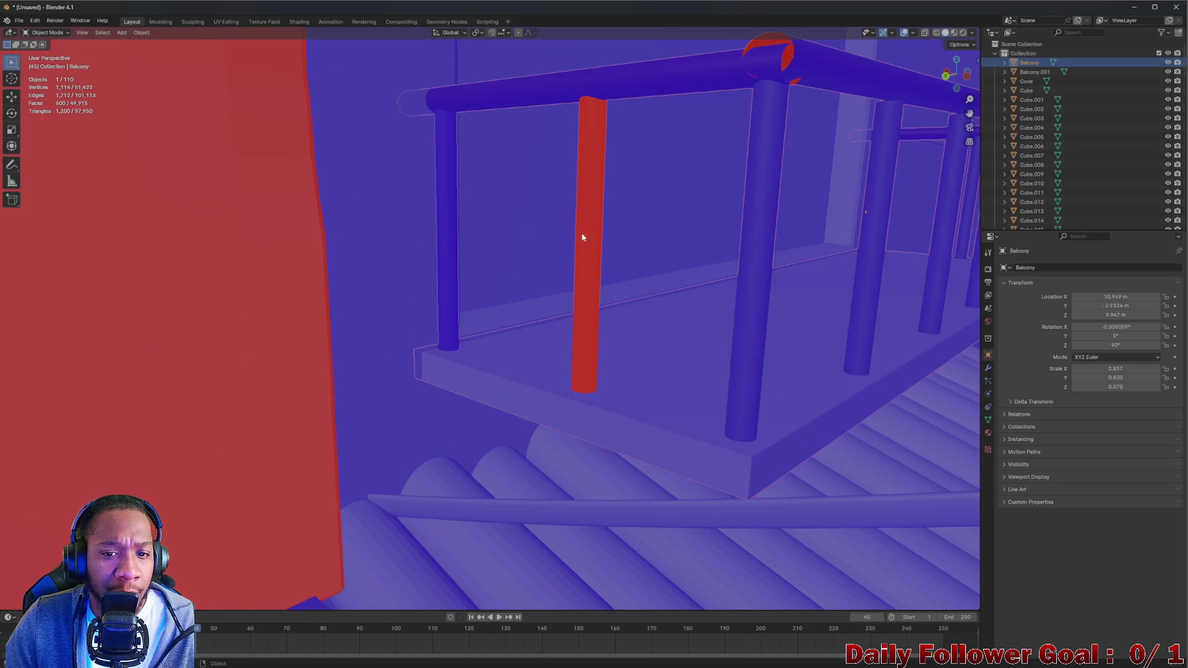
{"action": "scroll", "scroll_direction": "down", "scroll_amount": 3}
{"action": "left_click_drag", "start_coordinate": [586, 279], "coordinate": [654, 248]}
{"action": "scroll", "scroll_direction": "up", "scroll_amount": 3}
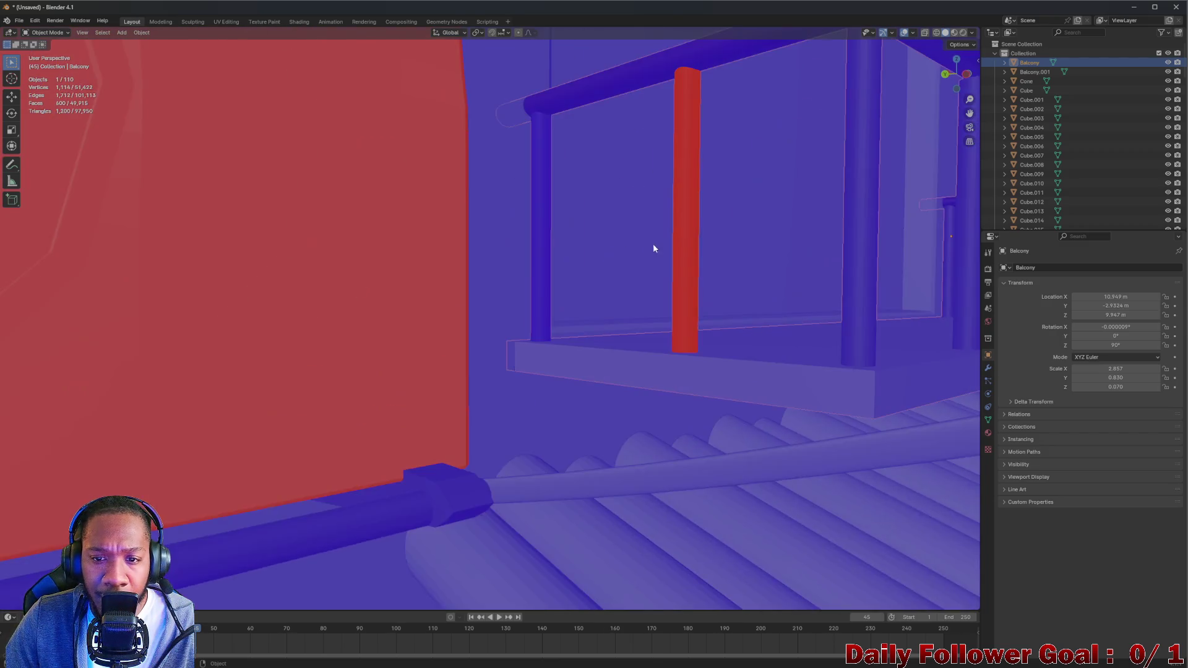
{"action": "scroll", "scroll_direction": "up", "scroll_amount": 3}
{"action": "key", "text": "Tab"}
{"action": "key", "text": "l"}
{"action": "left_click_drag", "start_coordinate": [799, 204], "coordinate": [423, 102]}
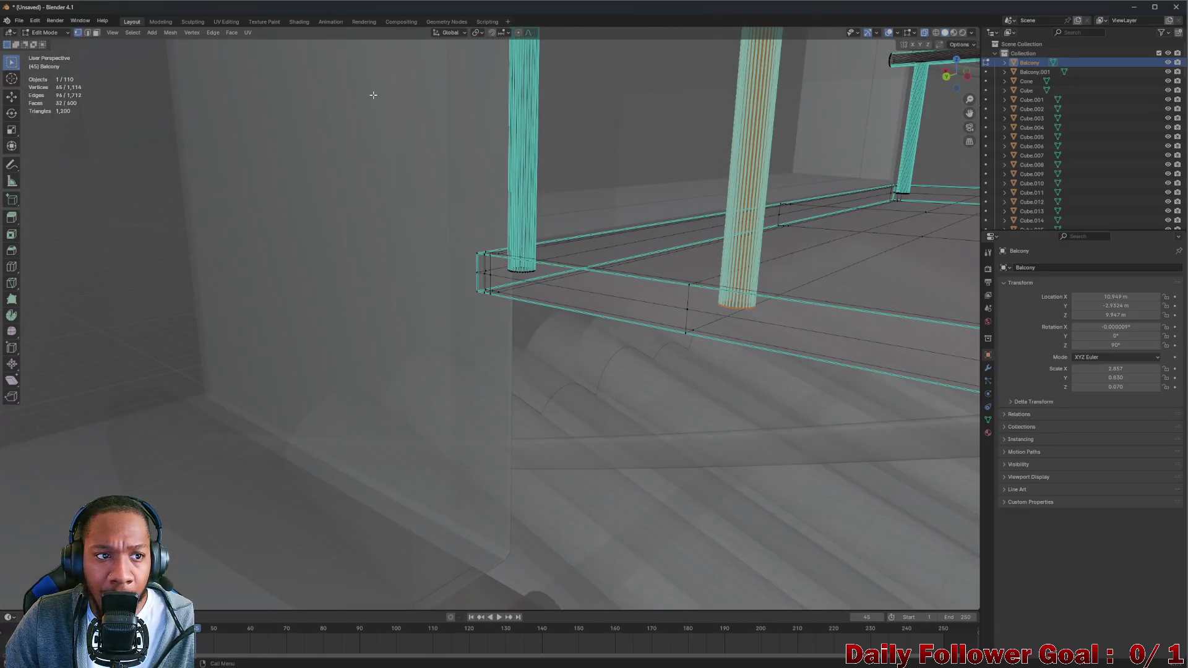
Flip the post's normals and confirm the balcony shows blue in solid Object Mode
{"action": "left_click", "coordinate": [169, 32]}
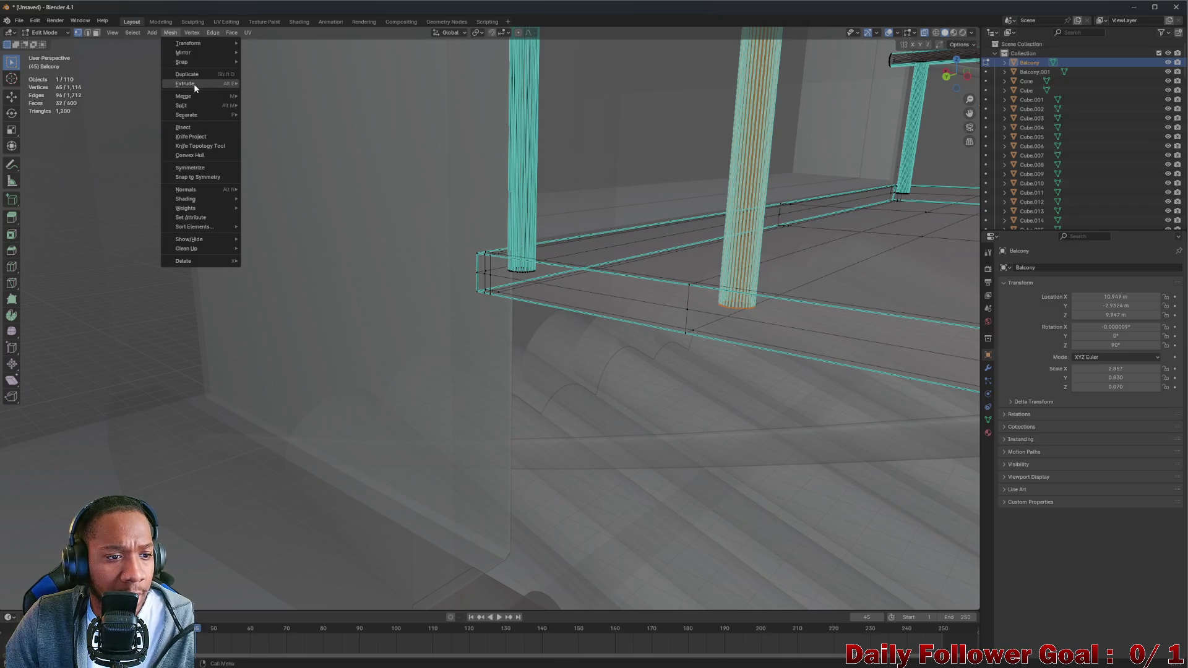
{"action": "left_click_drag", "start_coordinate": [770, 138], "coordinate": [746, 141]}
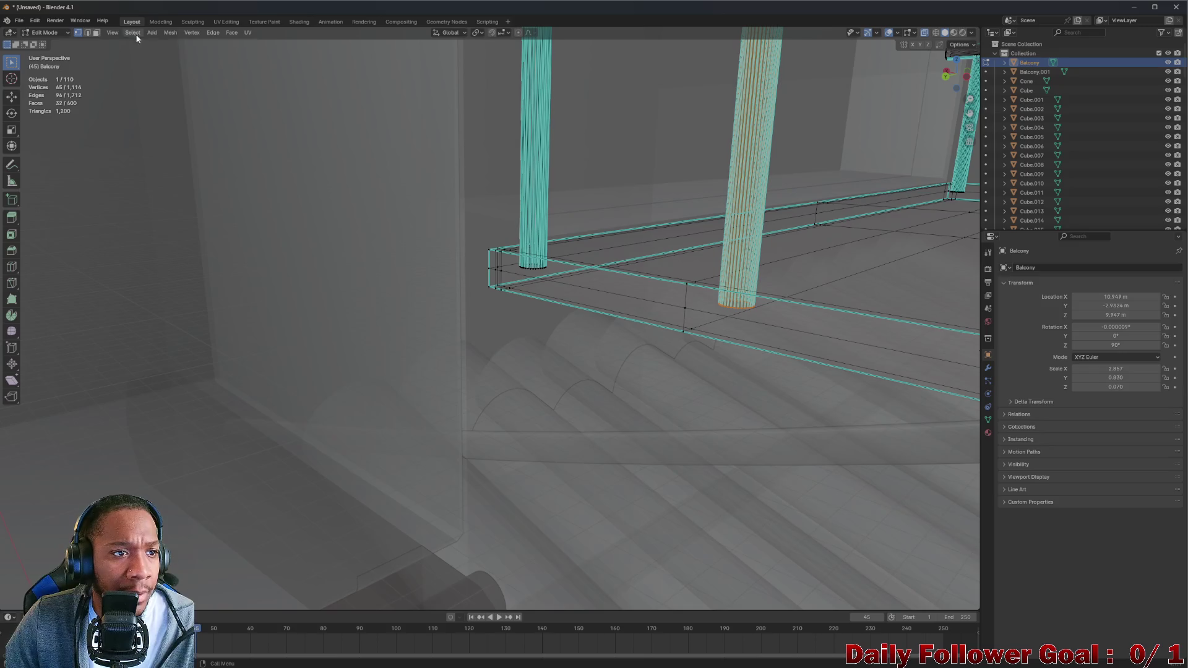
{"action": "left_click", "coordinate": [170, 33]}
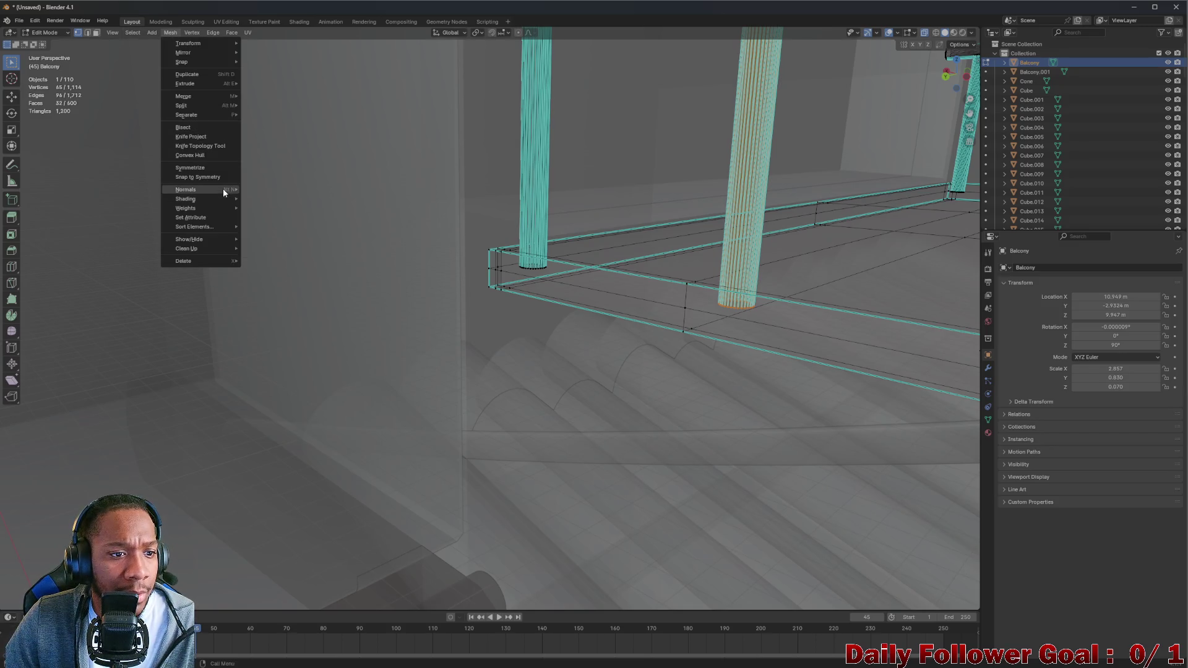
{"action": "left_click", "coordinate": [42, 32]}
{"action": "left_click", "coordinate": [62, 43]}
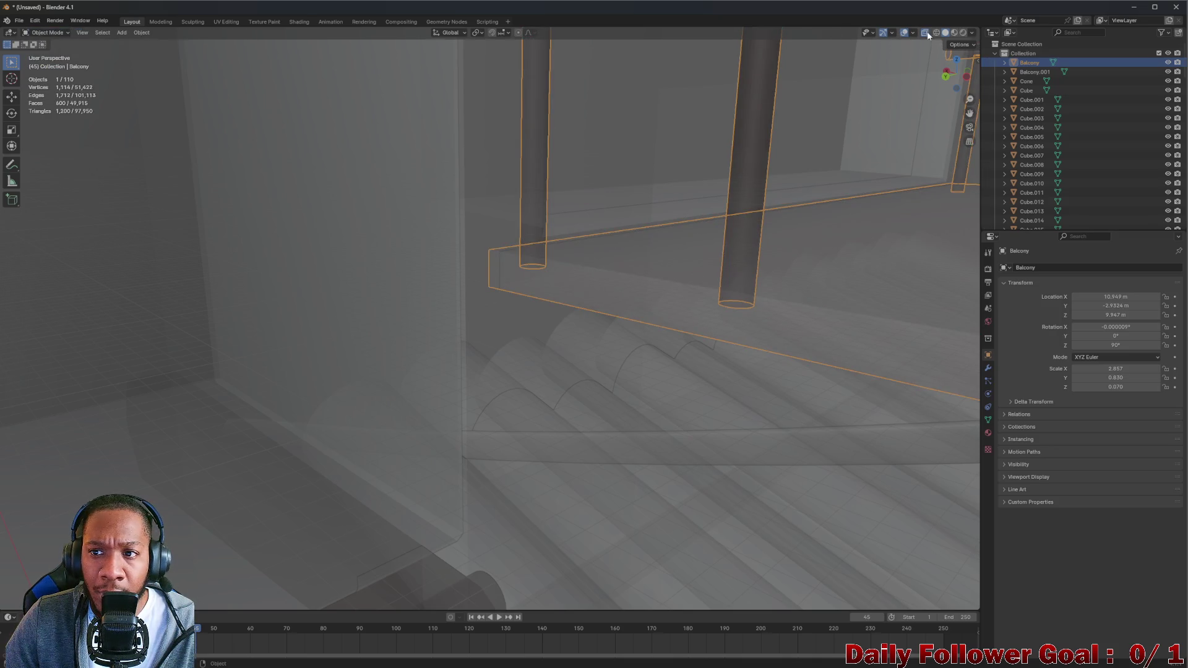
{"action": "left_click", "coordinate": [926, 31]}
{"action": "left_click_drag", "start_coordinate": [761, 161], "coordinate": [462, 78]}
Enter Edit Mode on the balcony and start extruding the selected pillar, cancelling both attempts
{"action": "left_click", "coordinate": [43, 32]}
{"action": "left_click", "coordinate": [50, 56]}
{"action": "left_click_drag", "start_coordinate": [557, 154], "coordinate": [585, 212]}
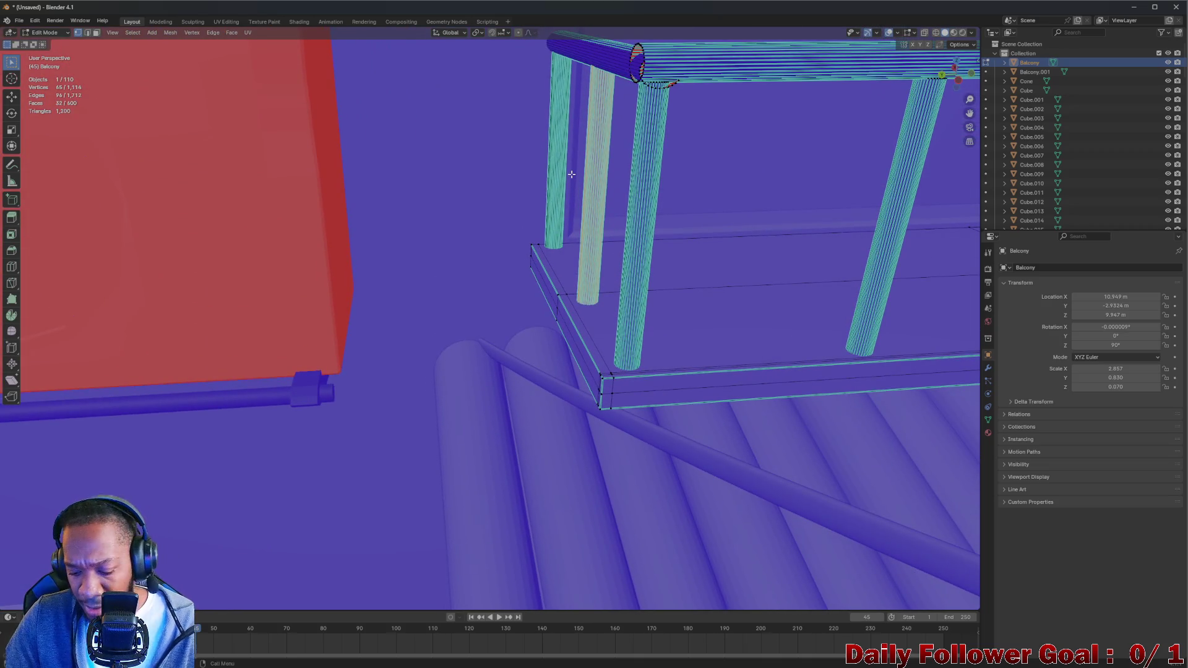
{"action": "key", "text": "e"}
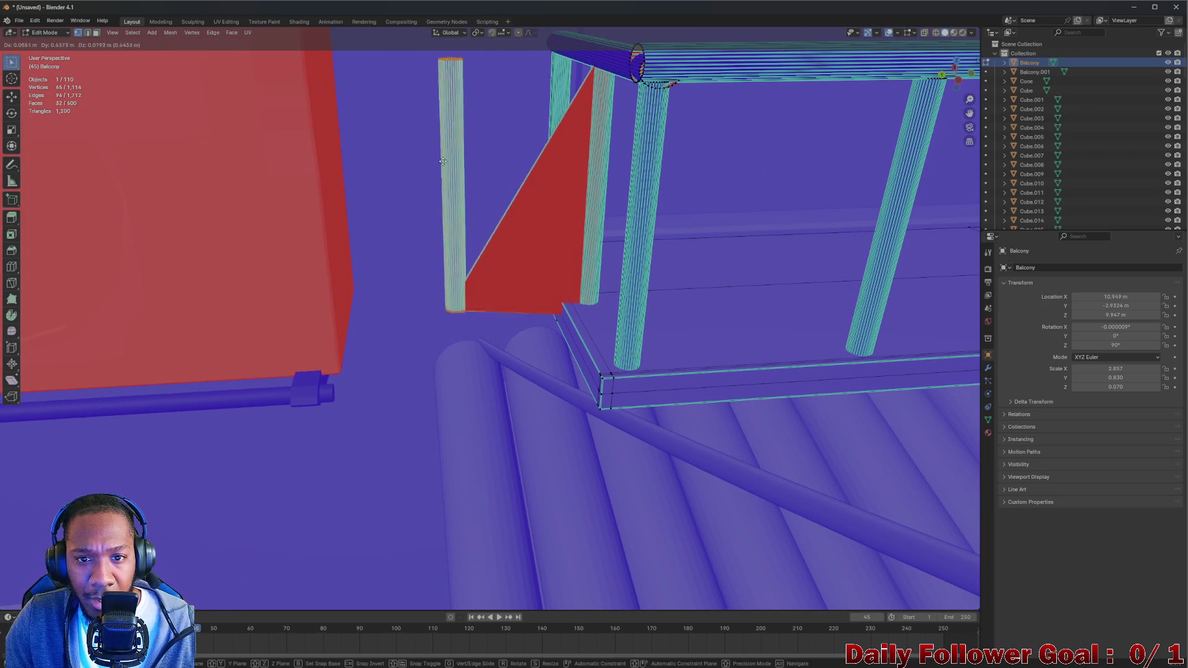
{"action": "key", "text": "Escape"}
{"action": "left_click_drag", "start_coordinate": [405, 216], "coordinate": [497, 199]}
{"action": "scroll", "scroll_direction": "up", "scroll_amount": 3}
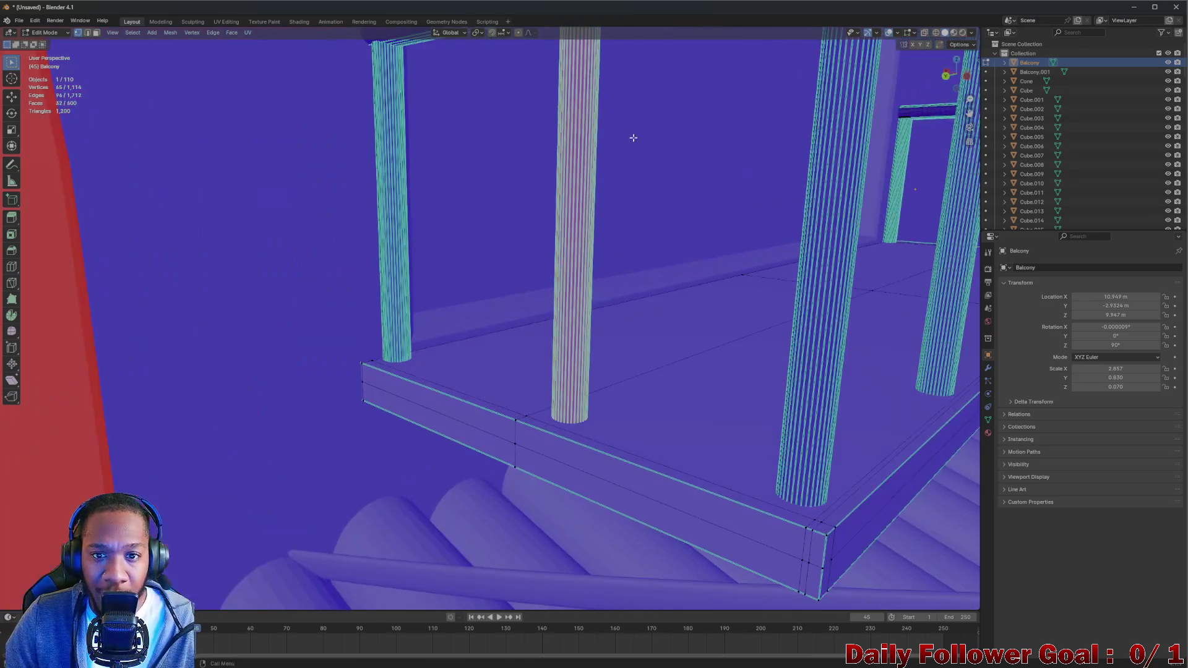
{"action": "scroll", "scroll_direction": "down", "scroll_amount": 3}
{"action": "left_click_drag", "start_coordinate": [558, 154], "coordinate": [568, 223]}
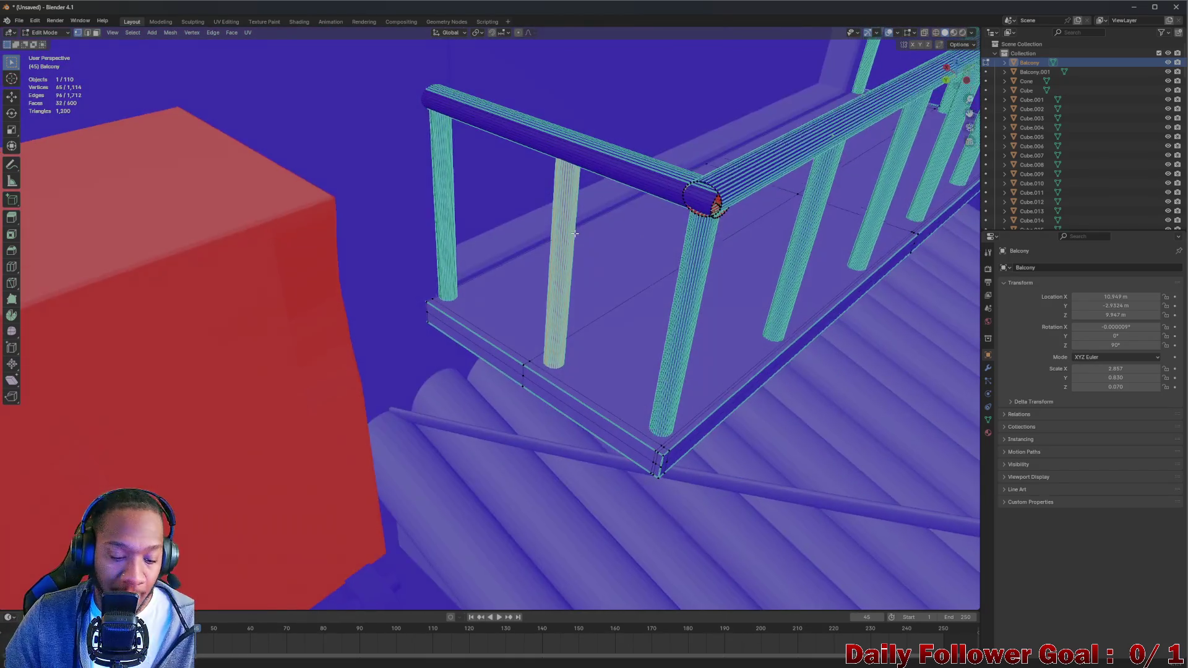
{"action": "scroll", "scroll_direction": "up", "scroll_amount": 3}
{"action": "key", "text": "e"}
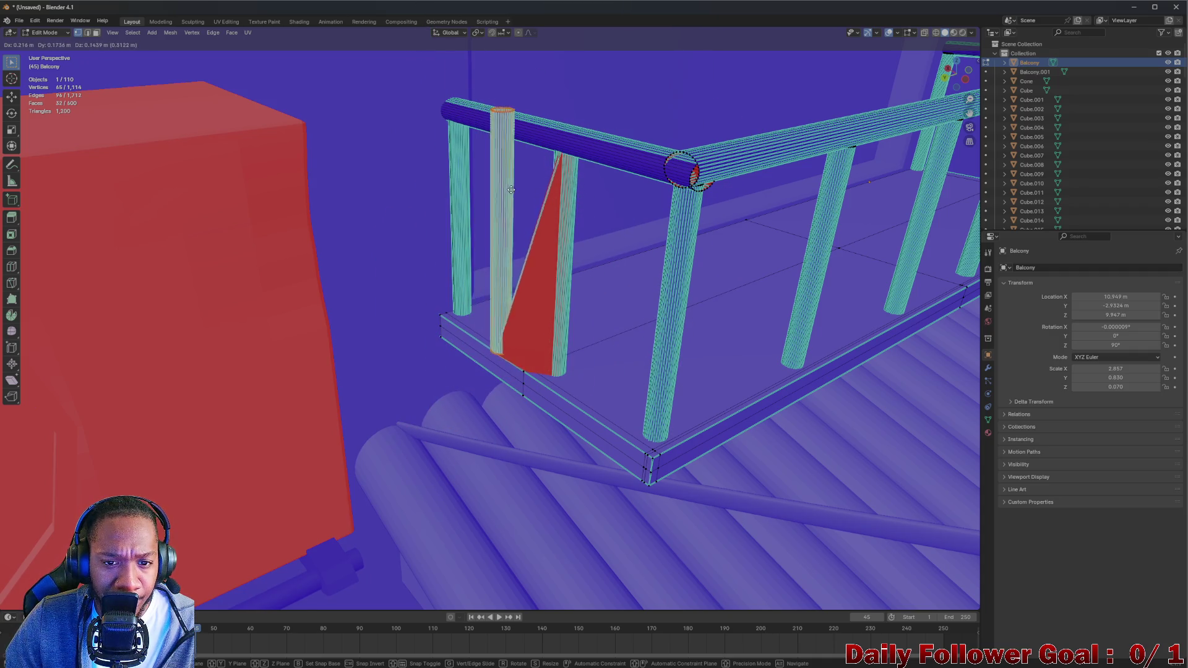
{"action": "key", "text": "Escape"}
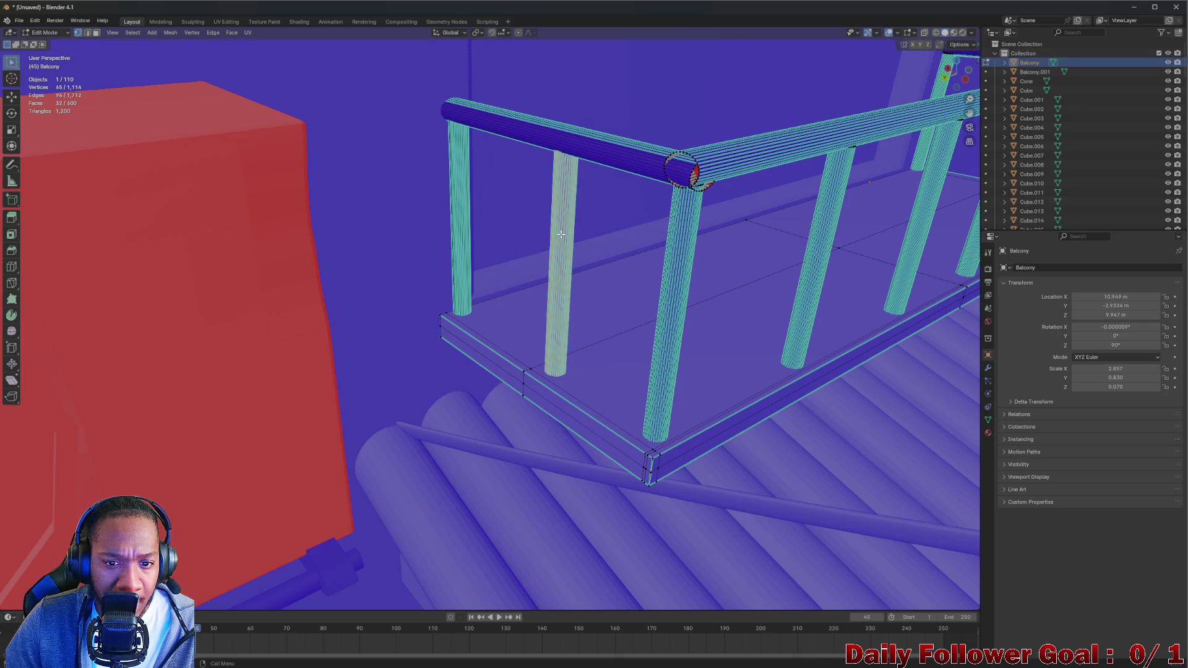
Deselect everything and toggle the balcony out of and back into Edit Mode
{"action": "key", "text": "x"}
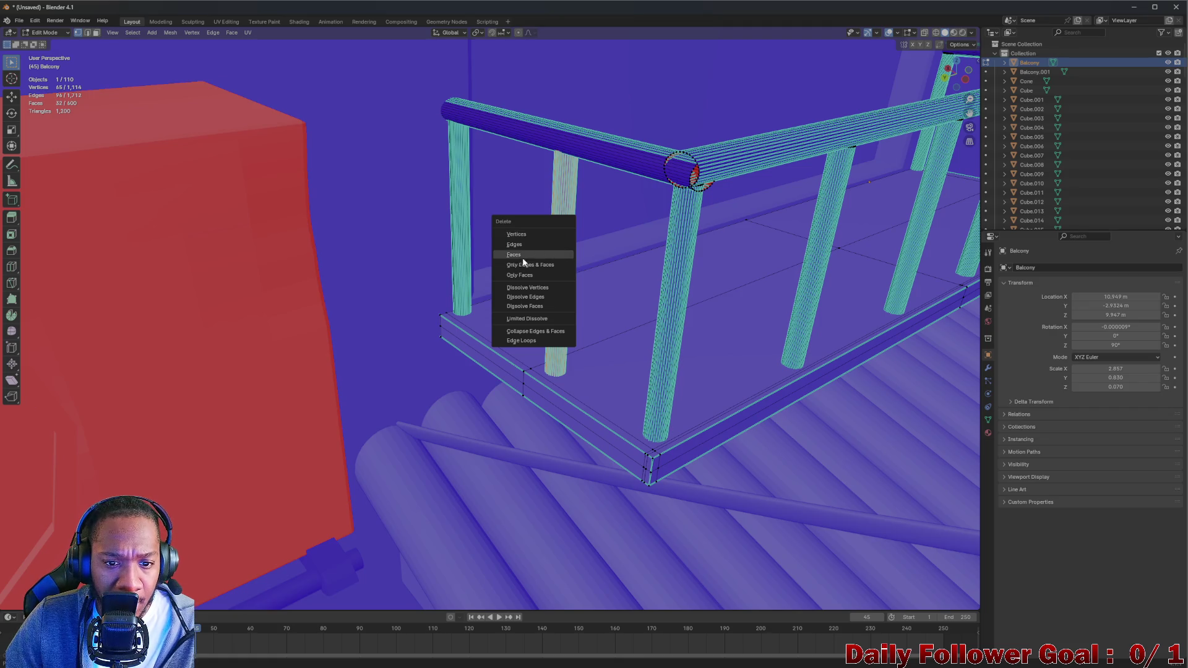
{"action": "key", "text": "Escape"}
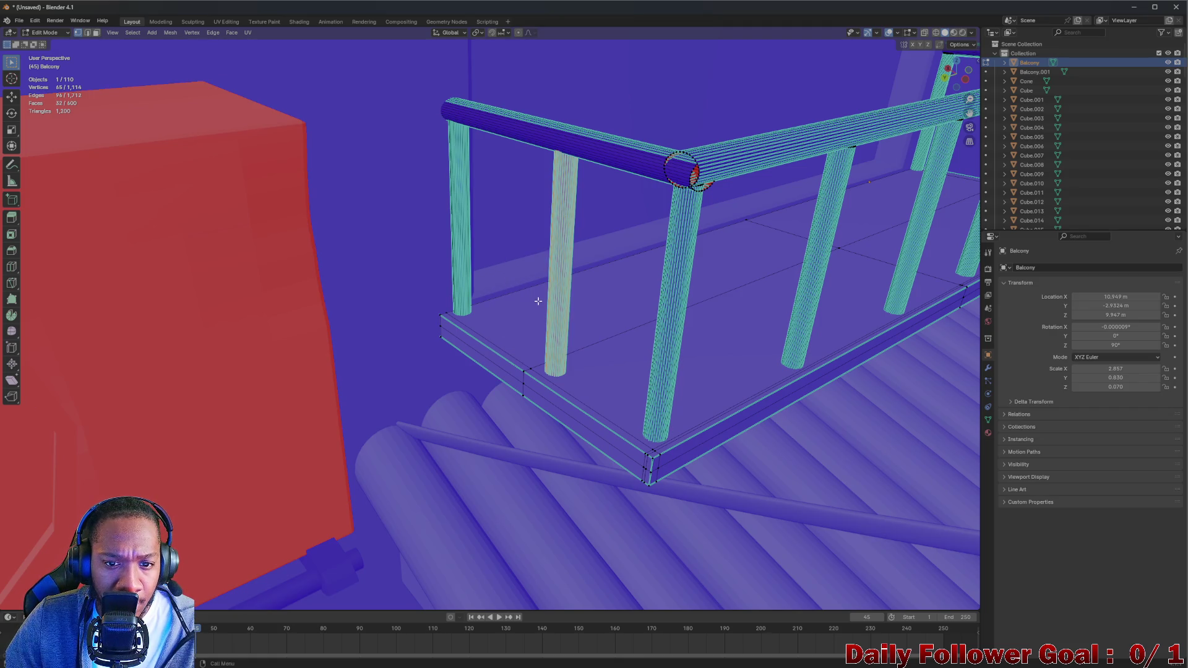
{"action": "key", "text": "alt+a"}
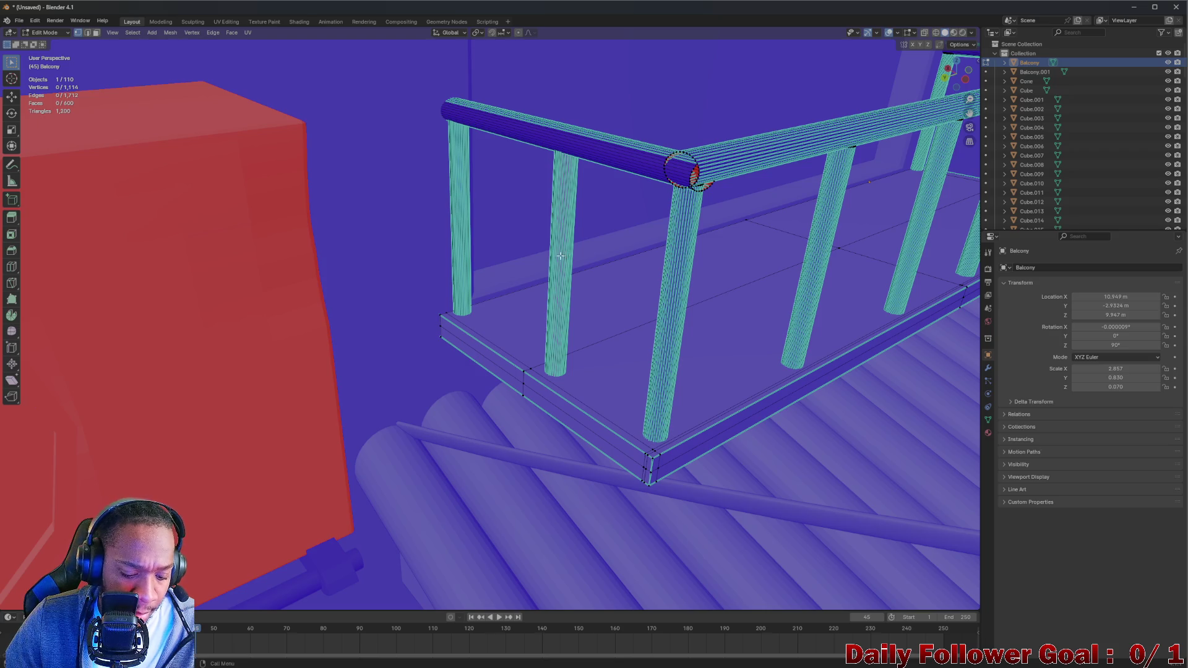
{"action": "scroll", "scroll_direction": "up", "scroll_amount": 3}
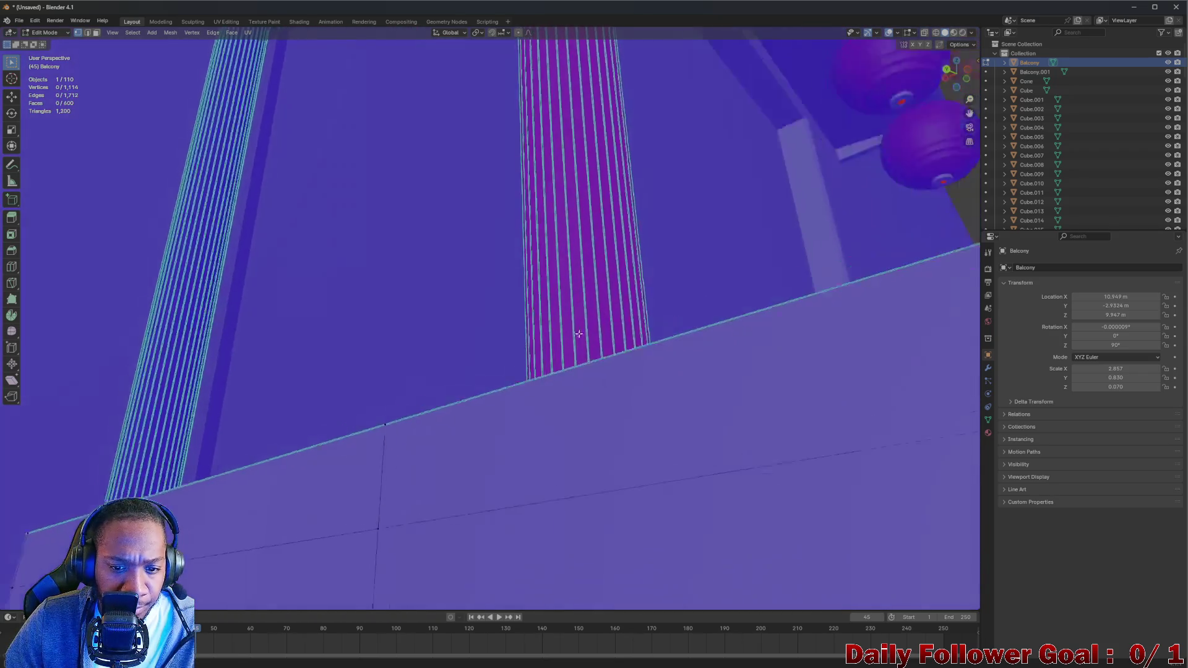
{"action": "scroll", "scroll_direction": "down", "scroll_amount": 3}
{"action": "left_click_drag", "start_coordinate": [544, 352], "coordinate": [220, 168]}
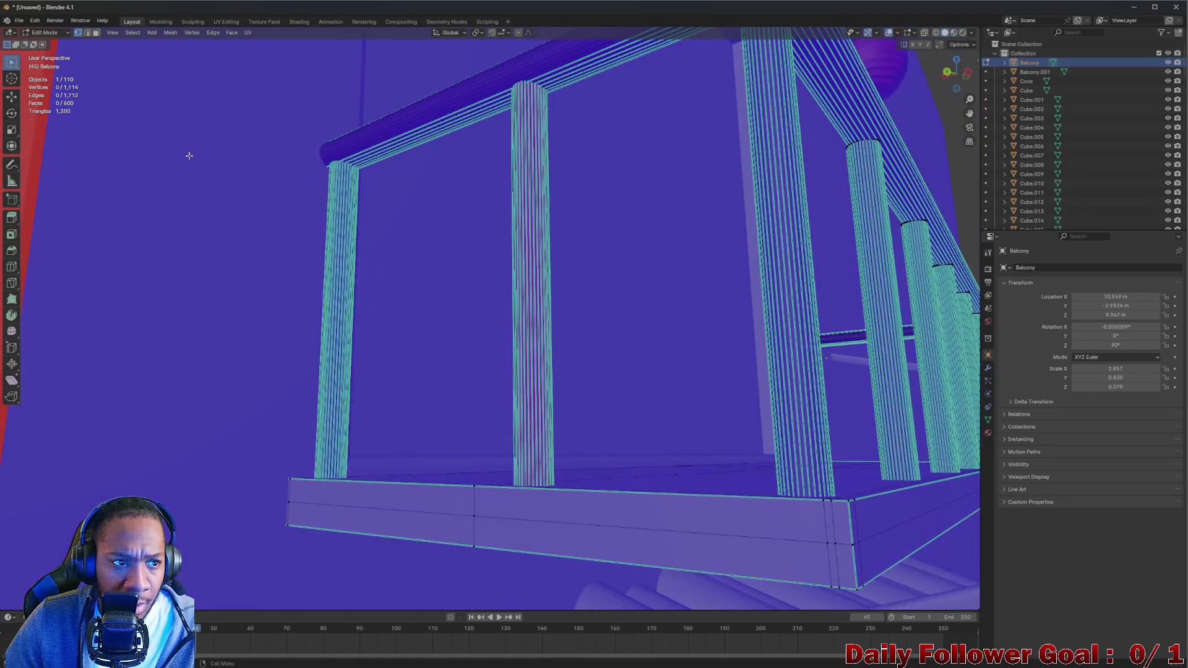
{"action": "left_click", "coordinate": [58, 31]}
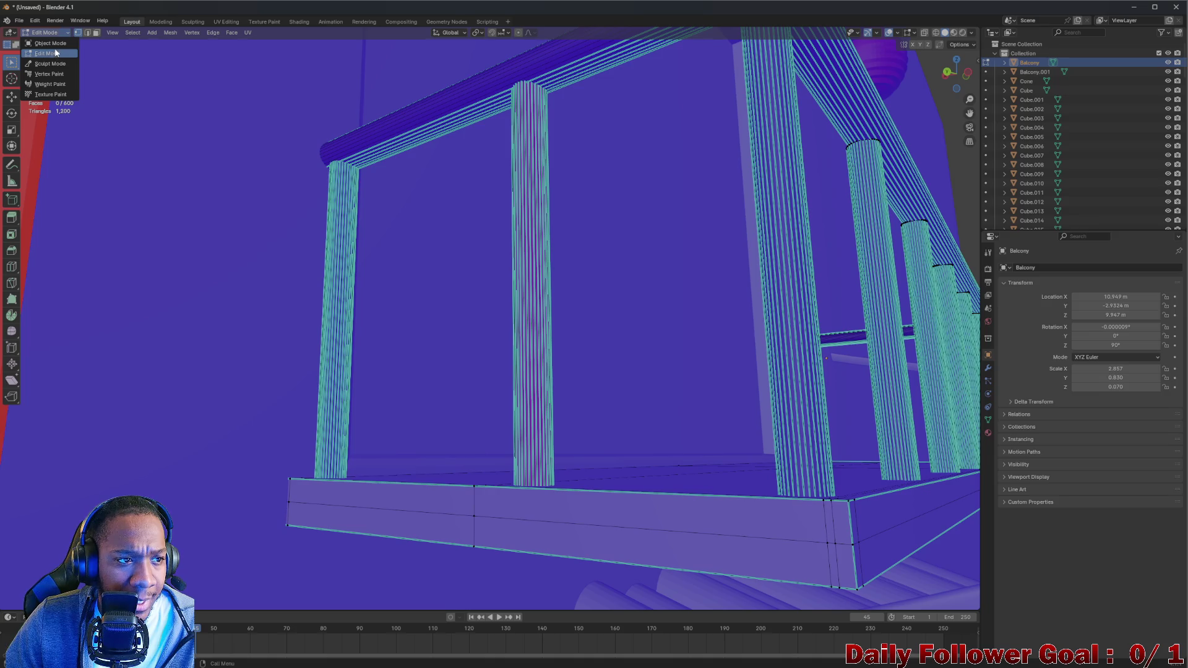
{"action": "left_click", "coordinate": [54, 42]}
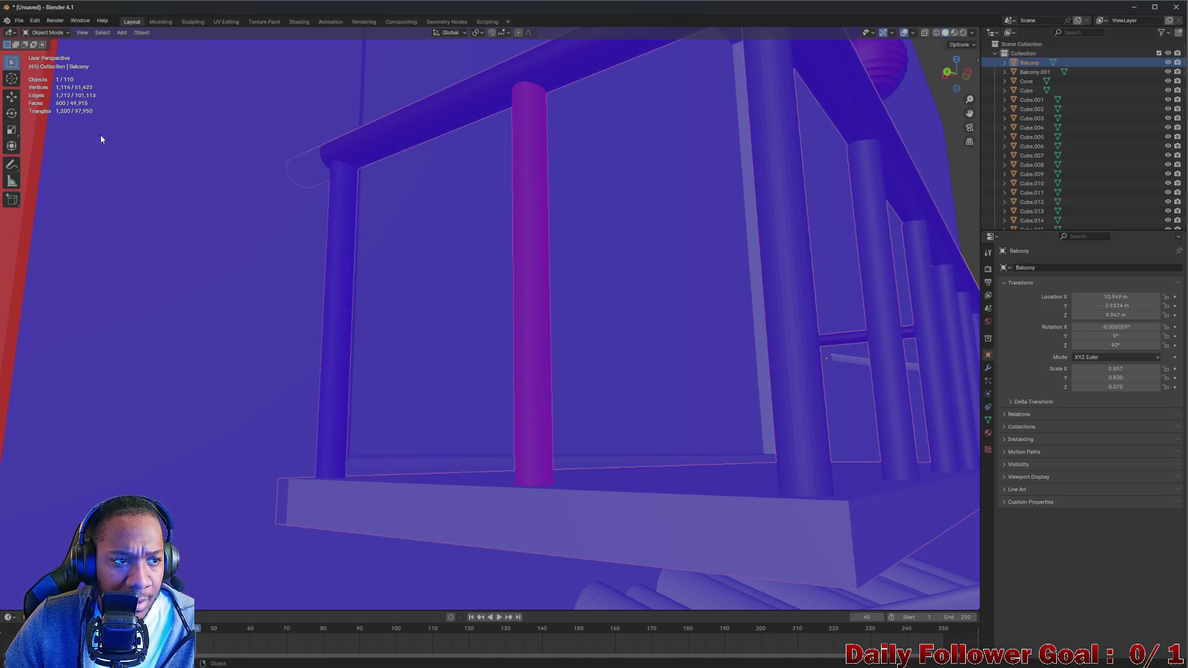
{"action": "left_click", "coordinate": [47, 32]}
{"action": "left_click", "coordinate": [56, 53]}
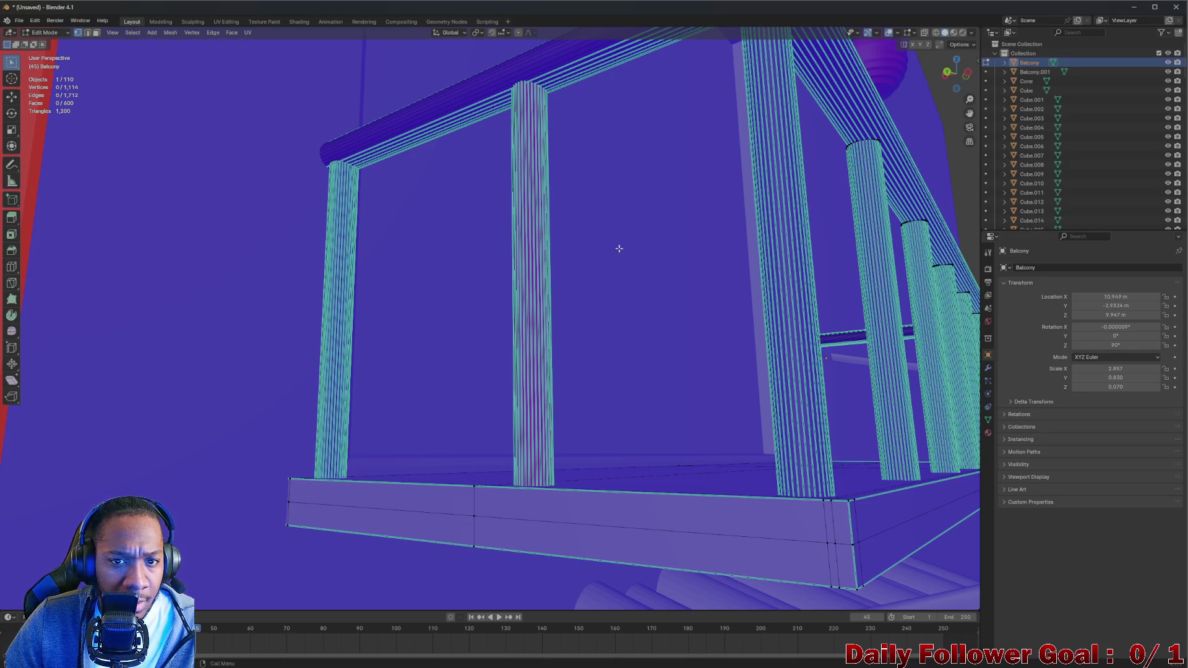
In wireframe, select the overlapping pillar with L and delete its vertices
{"action": "left_click", "coordinate": [936, 34]}
{"action": "left_click_drag", "start_coordinate": [557, 372], "coordinate": [579, 336]}
{"action": "key", "text": "l"}
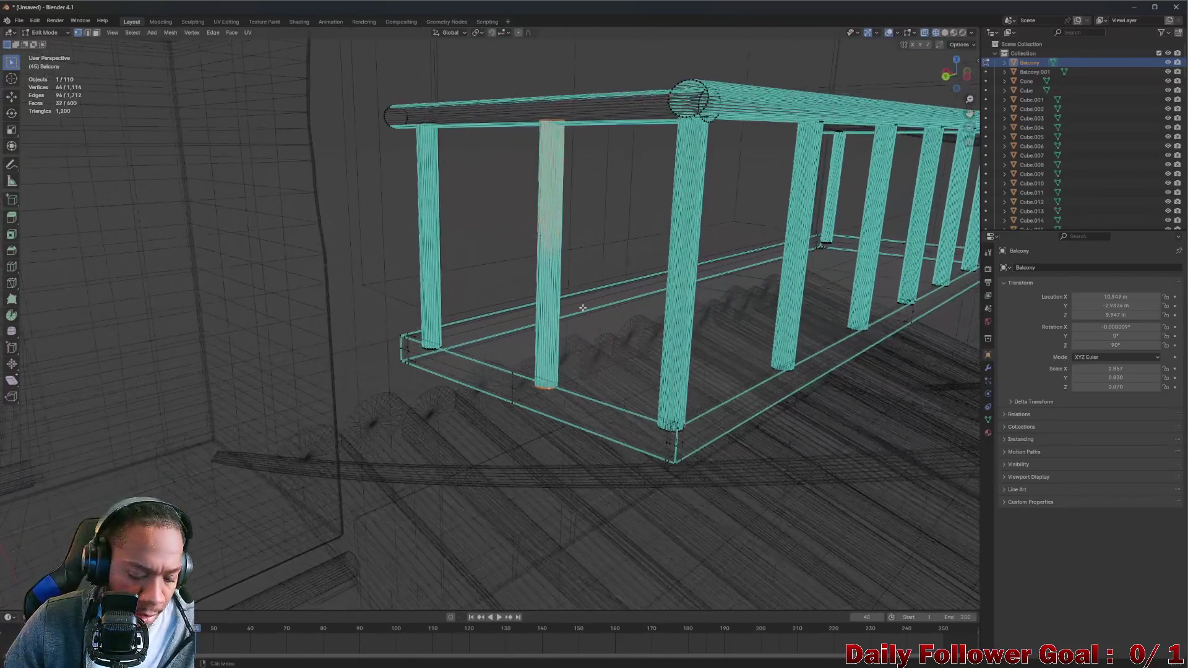
{"action": "key", "text": "g"}
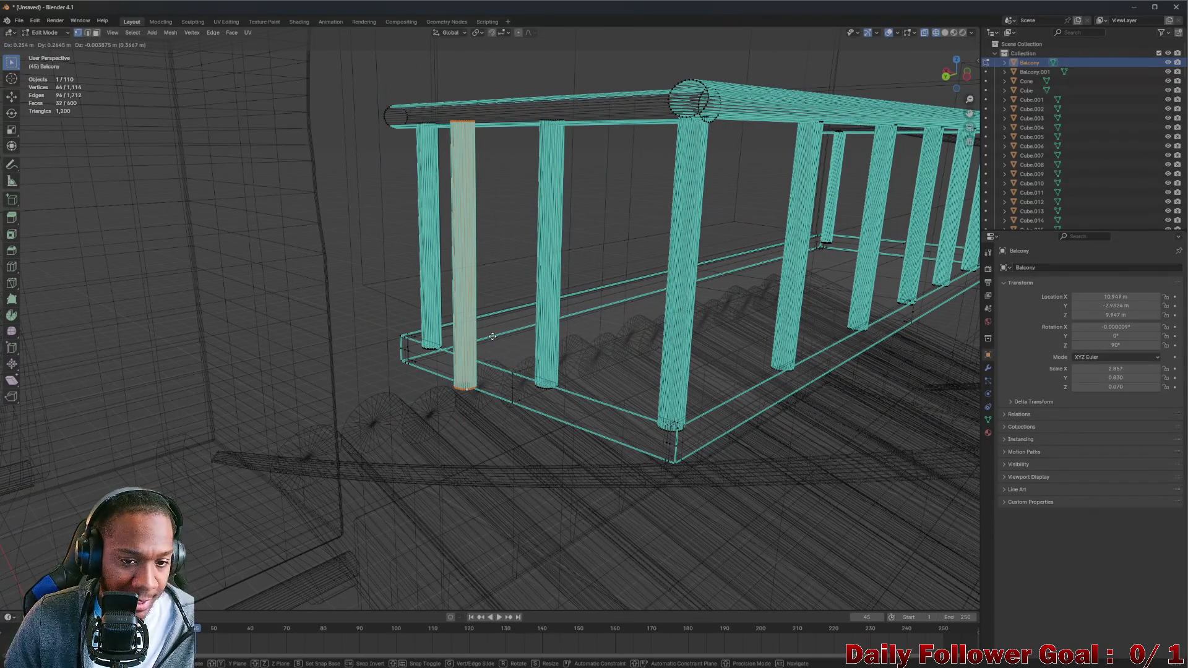
{"action": "left_click", "coordinate": [530, 331]}
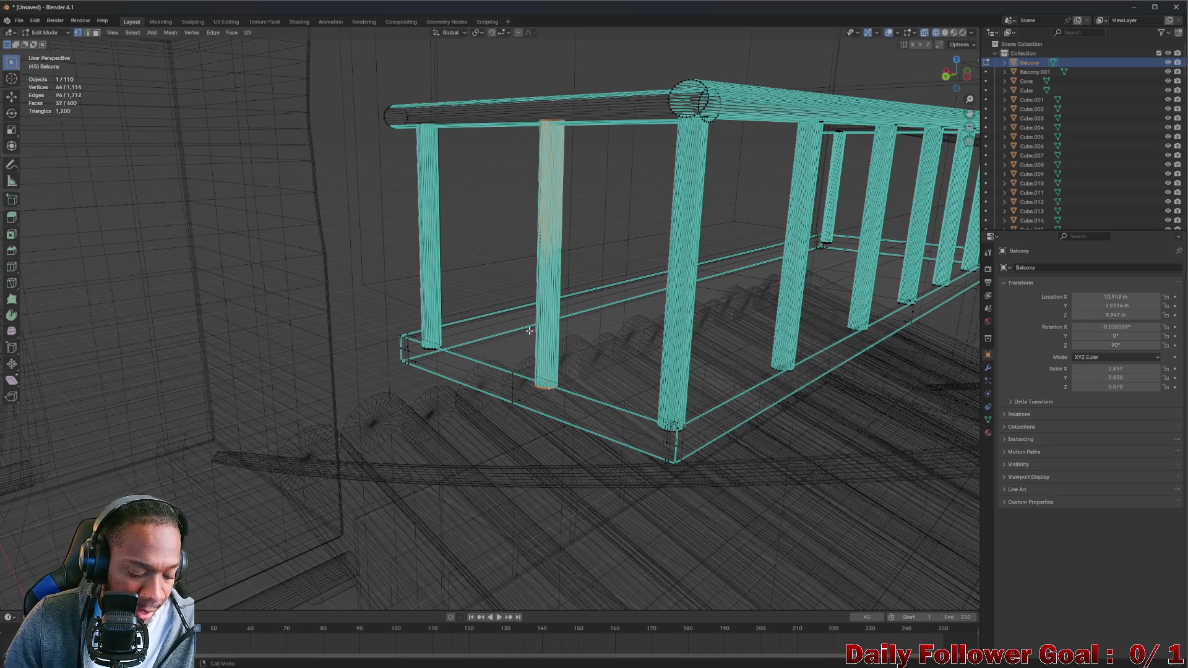
{"action": "key", "text": "x"}
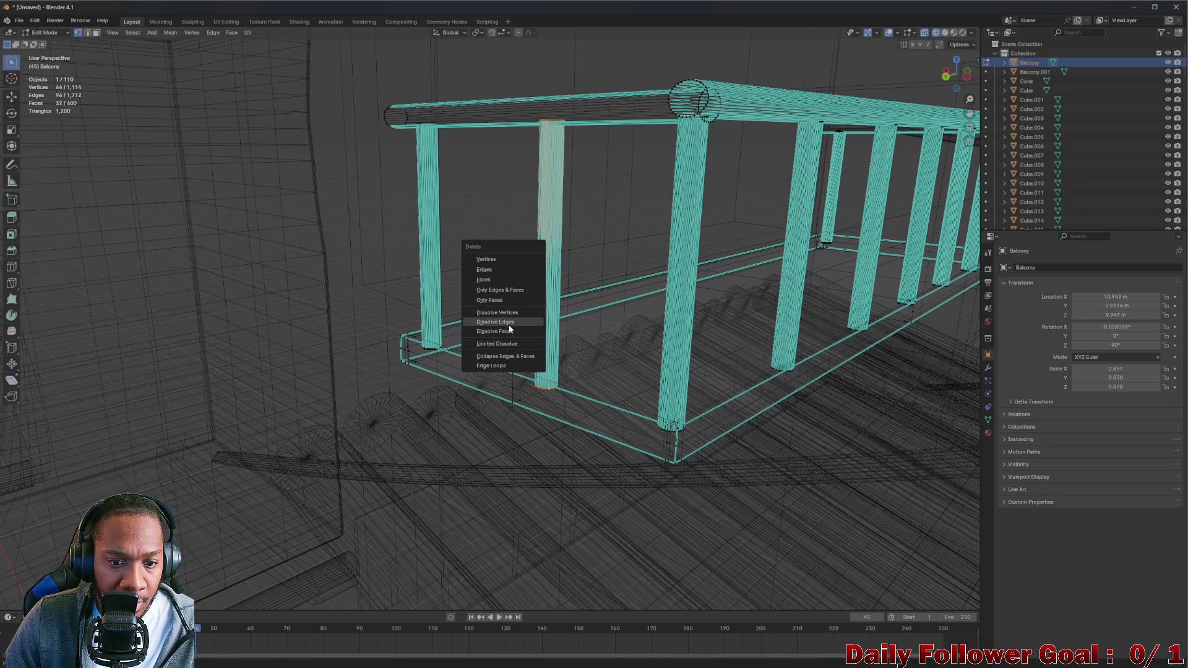
{"action": "key", "text": "Escape"}
{"action": "key", "text": "shift+d"}
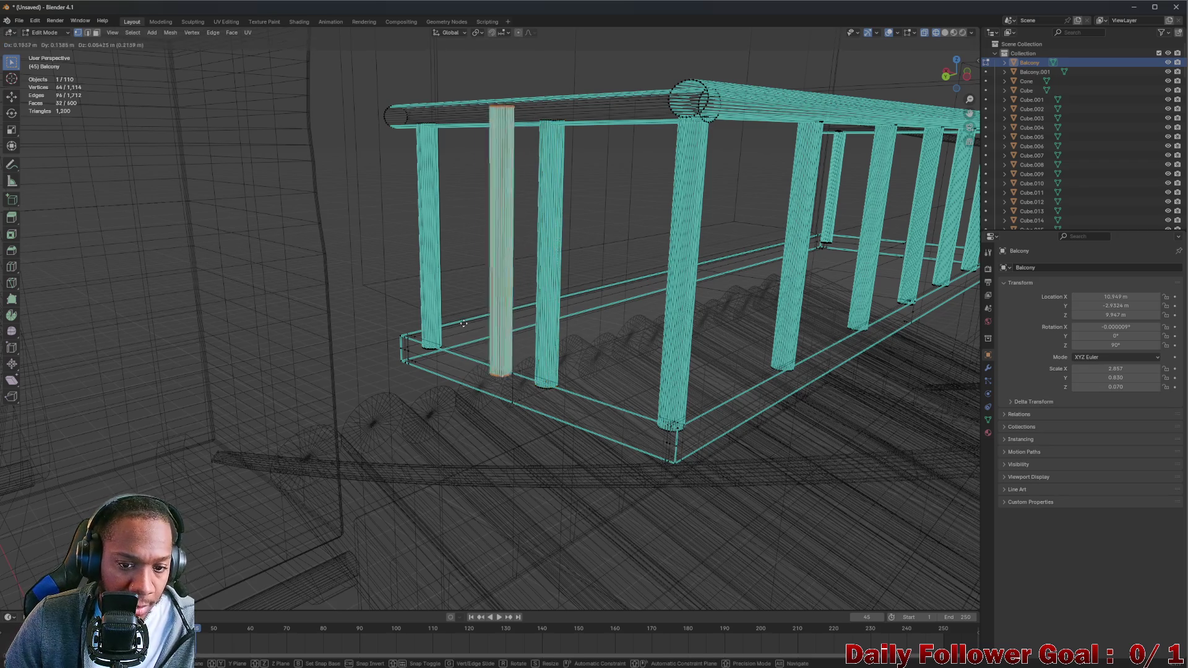
{"action": "key", "text": "x"}
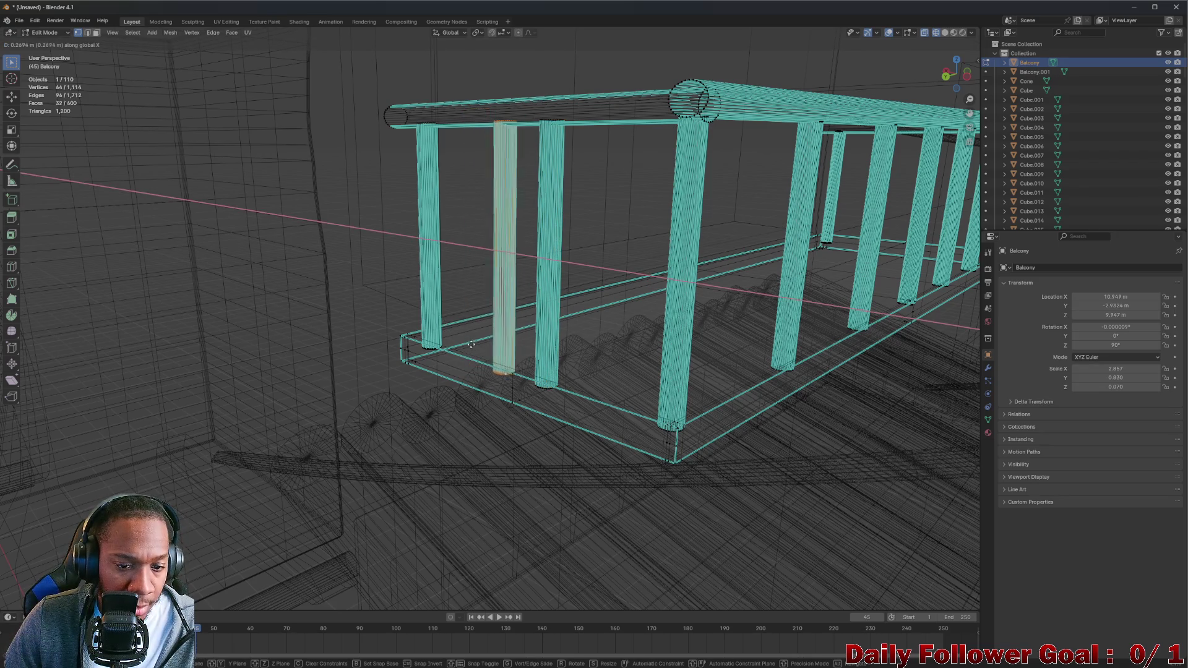
{"action": "key", "text": "Escape"}
{"action": "key", "text": "x"}
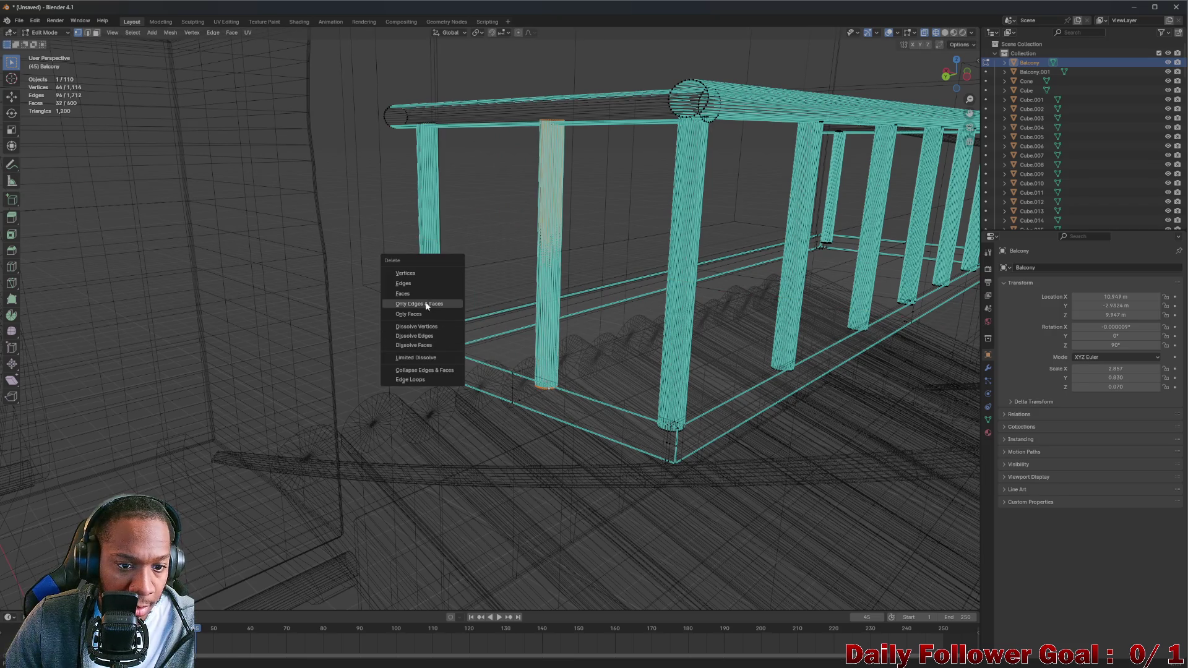
{"action": "left_click", "coordinate": [414, 291]}
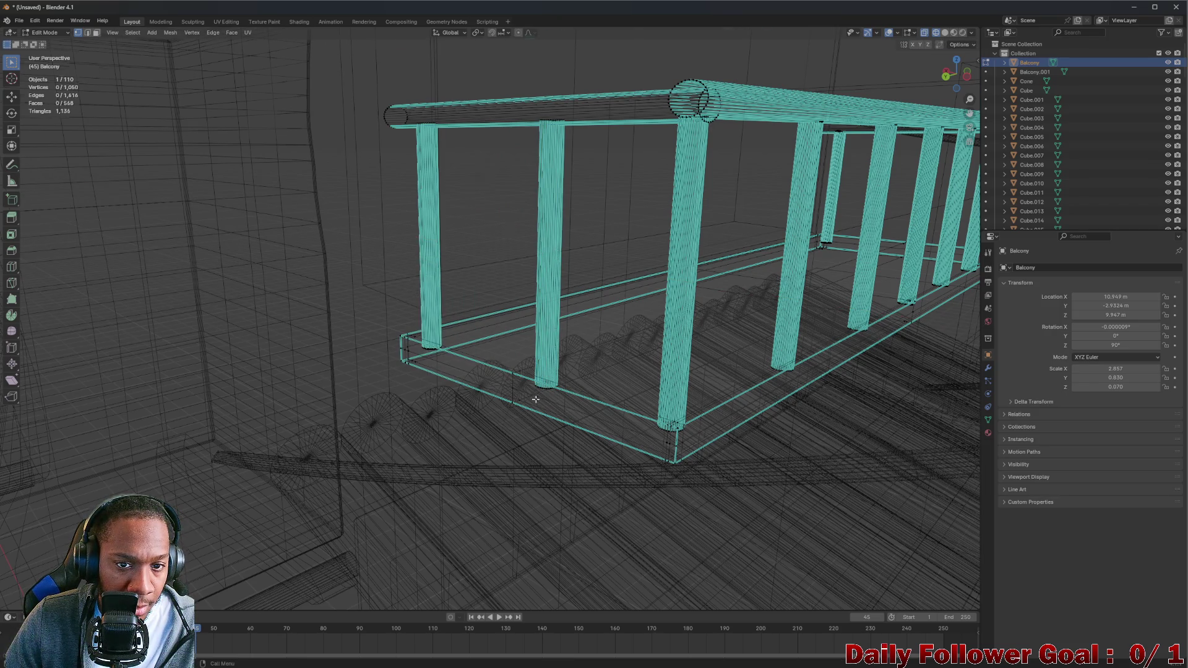
Inspect the right-hand pillar by selecting it with L and cancelling a trial move
{"action": "scroll", "scroll_direction": "up", "scroll_amount": 3}
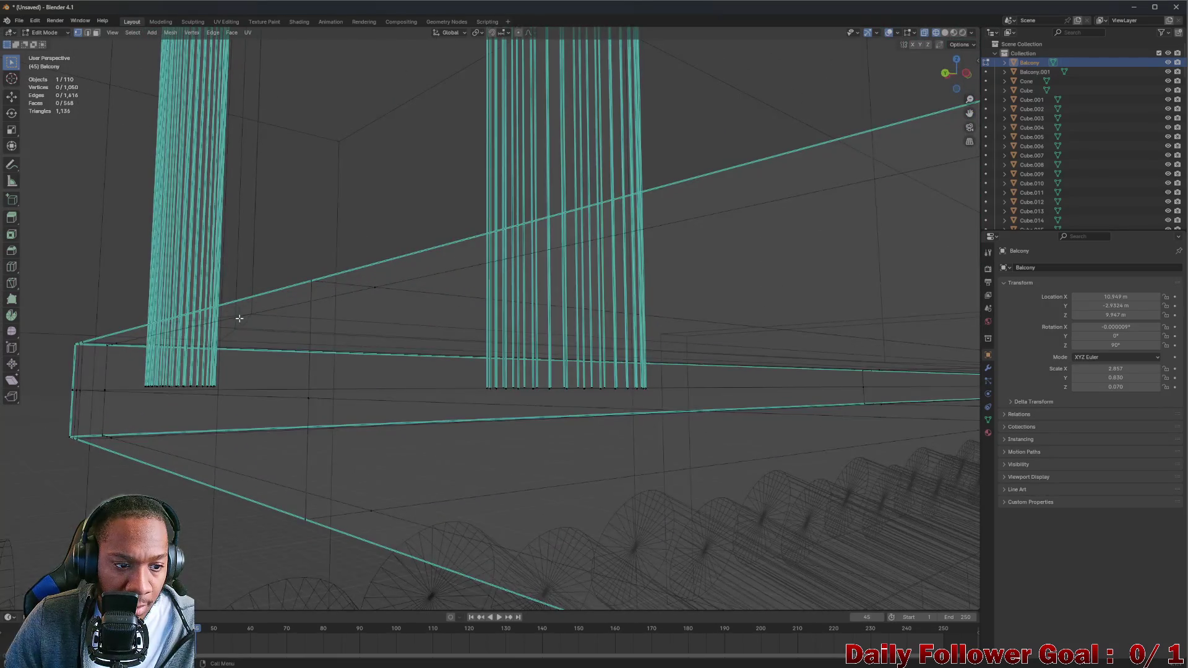
{"action": "left_click_drag", "start_coordinate": [247, 318], "coordinate": [276, 321]}
{"action": "left_click_drag", "start_coordinate": [723, 364], "coordinate": [757, 191]}
{"action": "scroll", "scroll_direction": "up", "scroll_amount": 3}
{"action": "scroll", "scroll_direction": "up", "scroll_amount": 3}
{"action": "key", "text": "l"}
{"action": "left_click_drag", "start_coordinate": [719, 82], "coordinate": [675, 361]}
{"action": "key", "text": "g"}
{"action": "right_click", "coordinate": [513, 374]}
{"action": "left_click_drag", "start_coordinate": [507, 192], "coordinate": [836, 142]}
{"action": "left_click", "coordinate": [804, 189]}
{"action": "left_click_drag", "start_coordinate": [839, 157], "coordinate": [791, 161]}
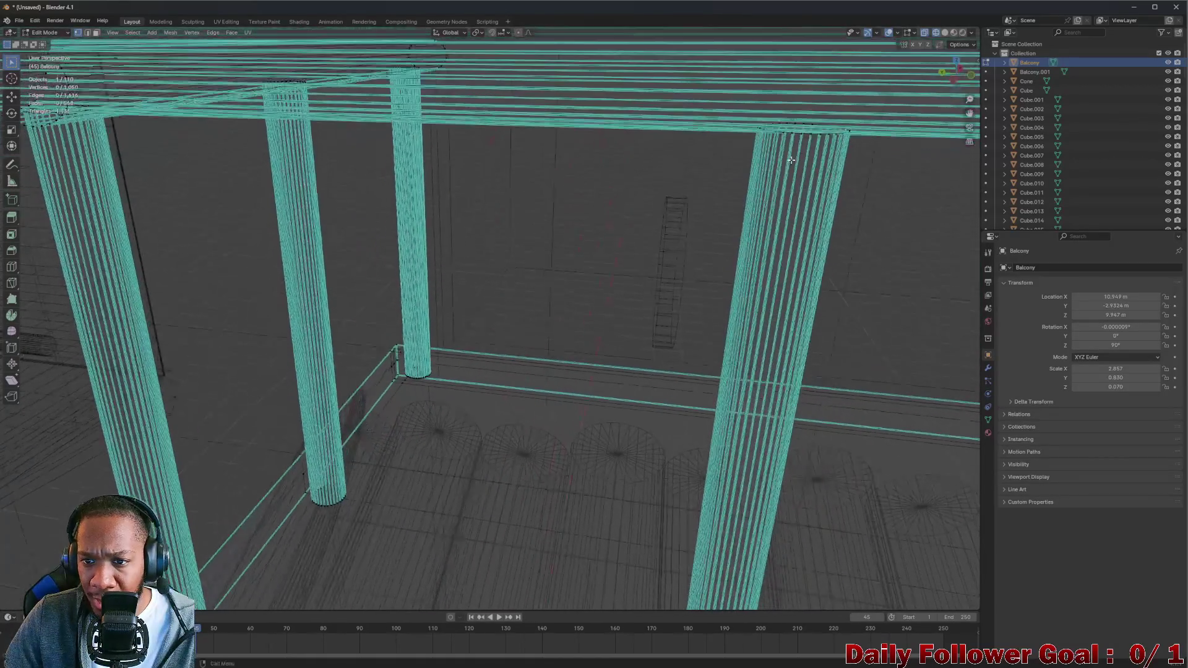
{"action": "key", "text": "l"}
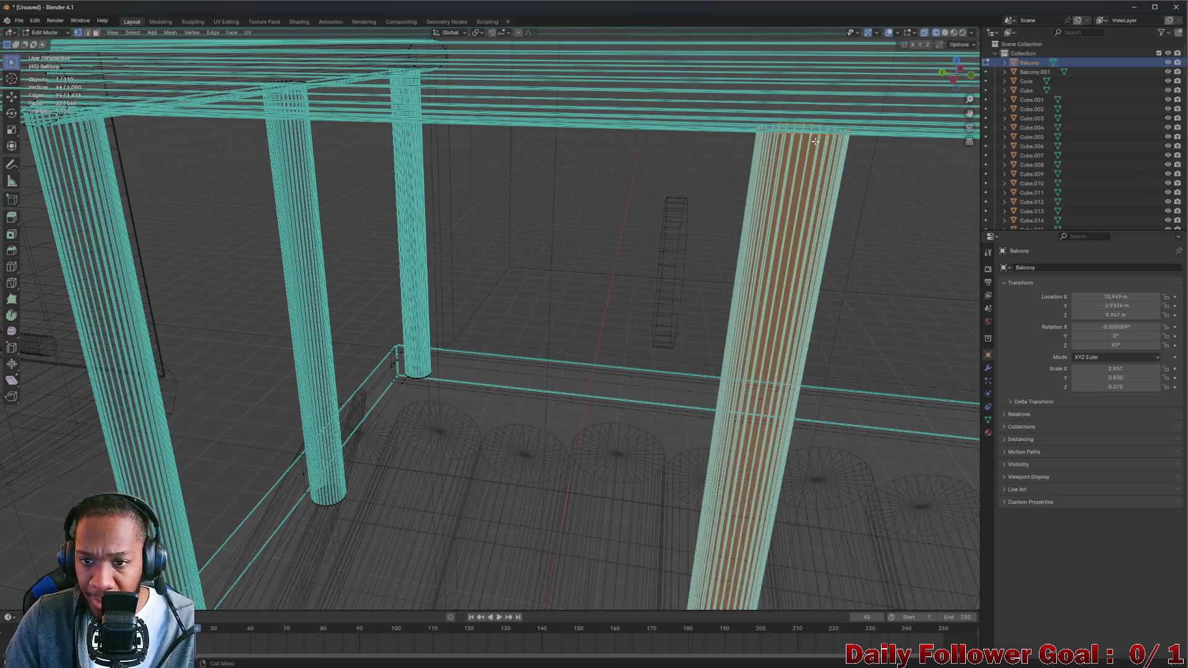
{"action": "left_click_drag", "start_coordinate": [816, 141], "coordinate": [554, 230]}
{"action": "scroll", "scroll_direction": "down", "scroll_amount": 3}
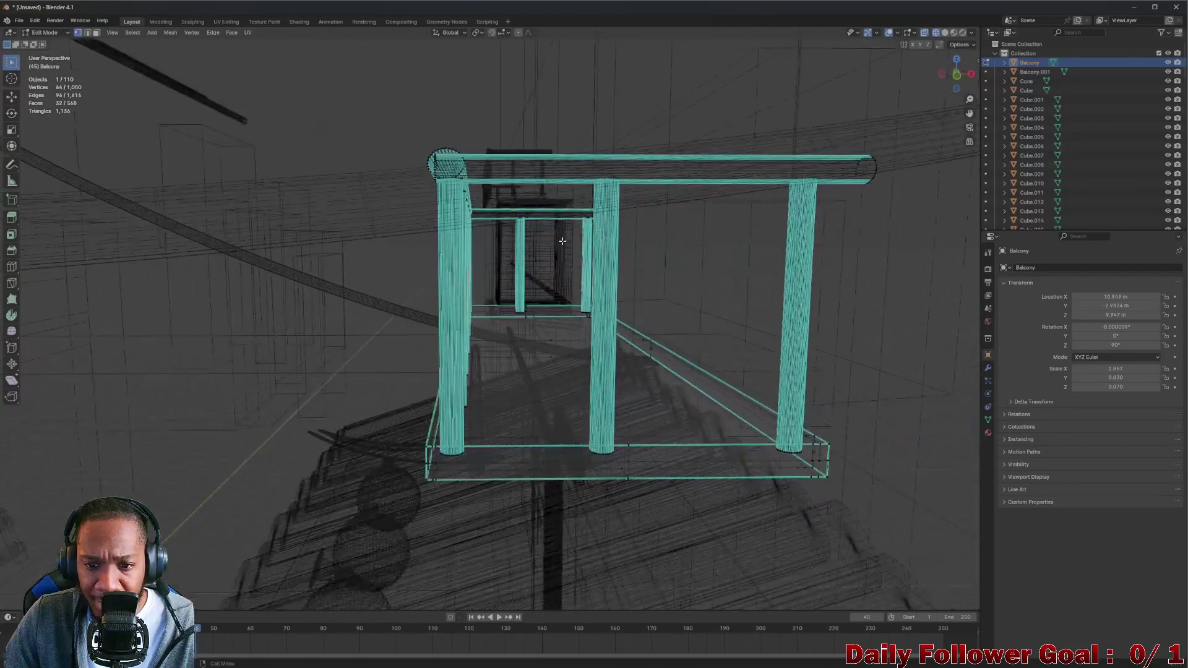
Select the middle and right pillars, then return the viewport to solid shading
{"action": "key", "text": "l"}
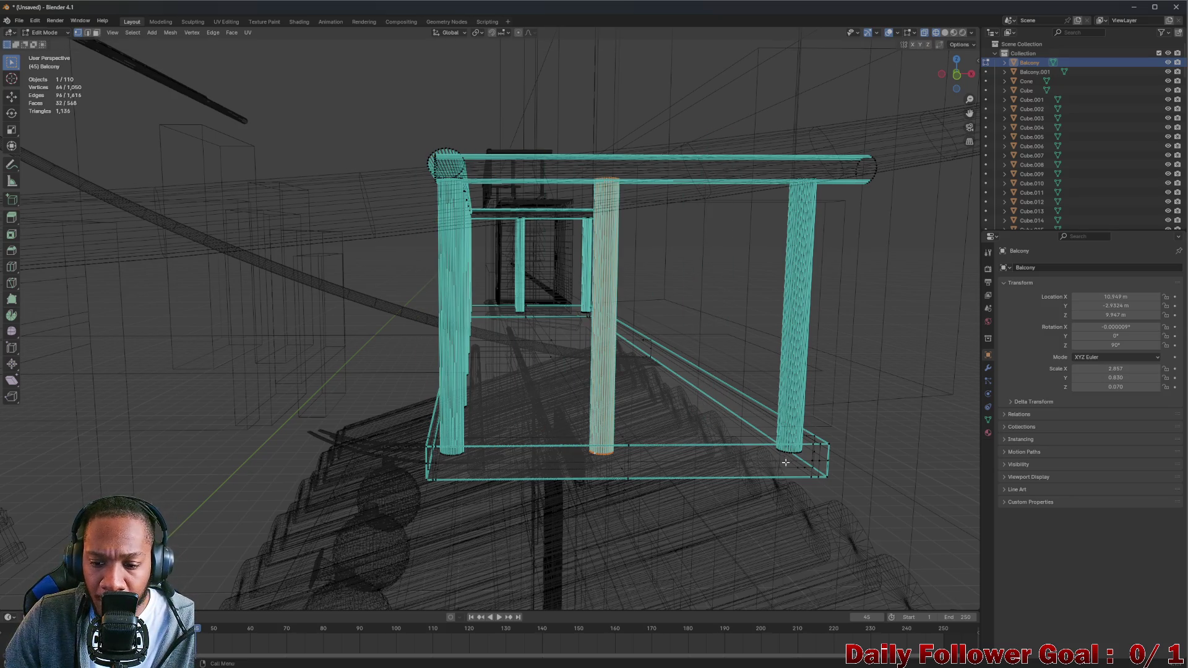
{"action": "left_click", "coordinate": [797, 451]}
{"action": "key", "text": "l"}
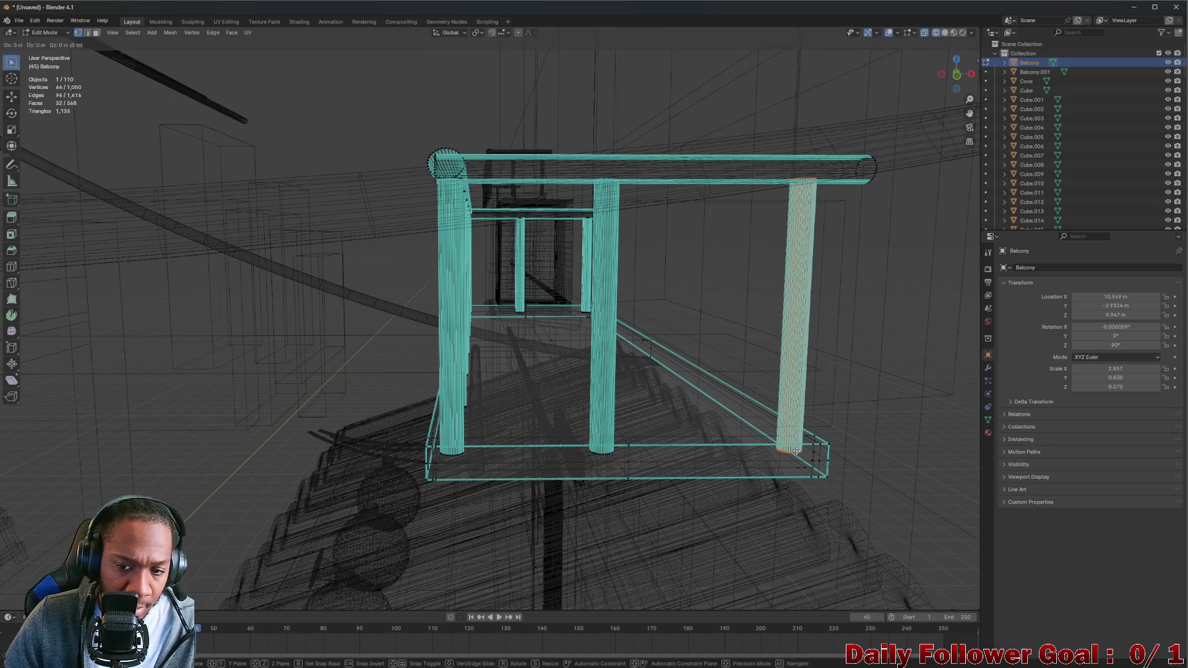
{"action": "scroll", "scroll_direction": "up", "scroll_amount": 3}
{"action": "scroll", "scroll_direction": "down", "scroll_amount": 3}
{"action": "left_click_drag", "start_coordinate": [486, 355], "coordinate": [557, 420]}
{"action": "scroll", "scroll_direction": "up", "scroll_amount": 3}
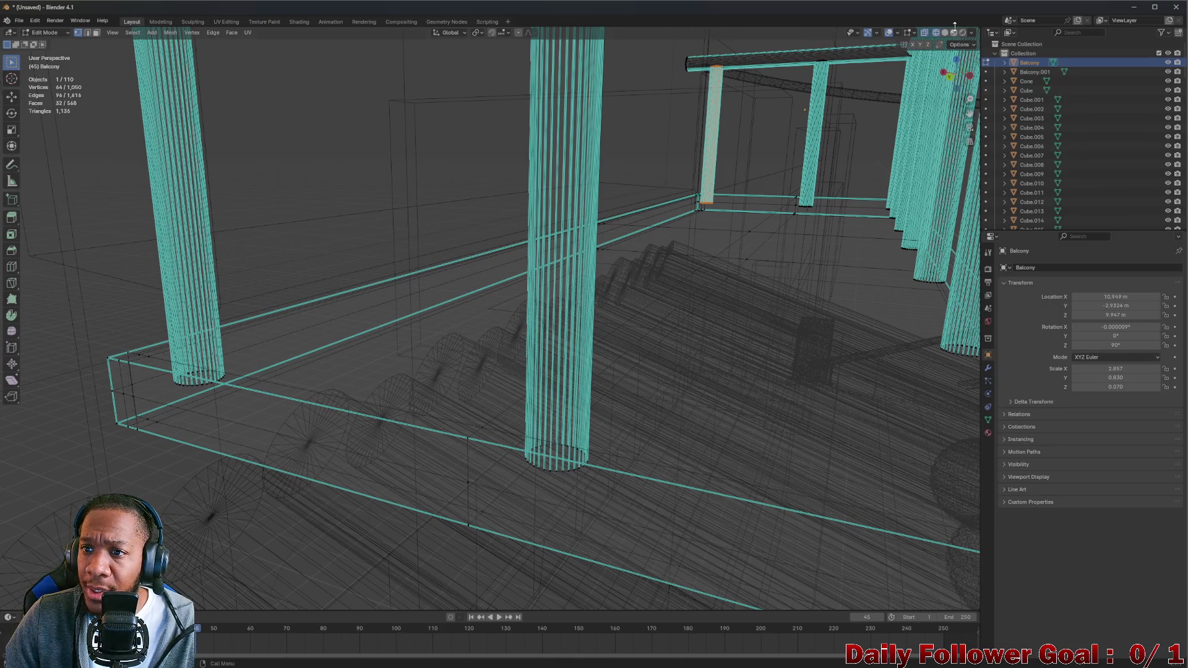
{"action": "left_click", "coordinate": [948, 32]}
{"action": "scroll", "scroll_direction": "down", "scroll_amount": 3}
{"action": "left_click_drag", "start_coordinate": [611, 242], "coordinate": [611, 242]}
{"action": "scroll", "scroll_direction": "down", "scroll_amount": 3}
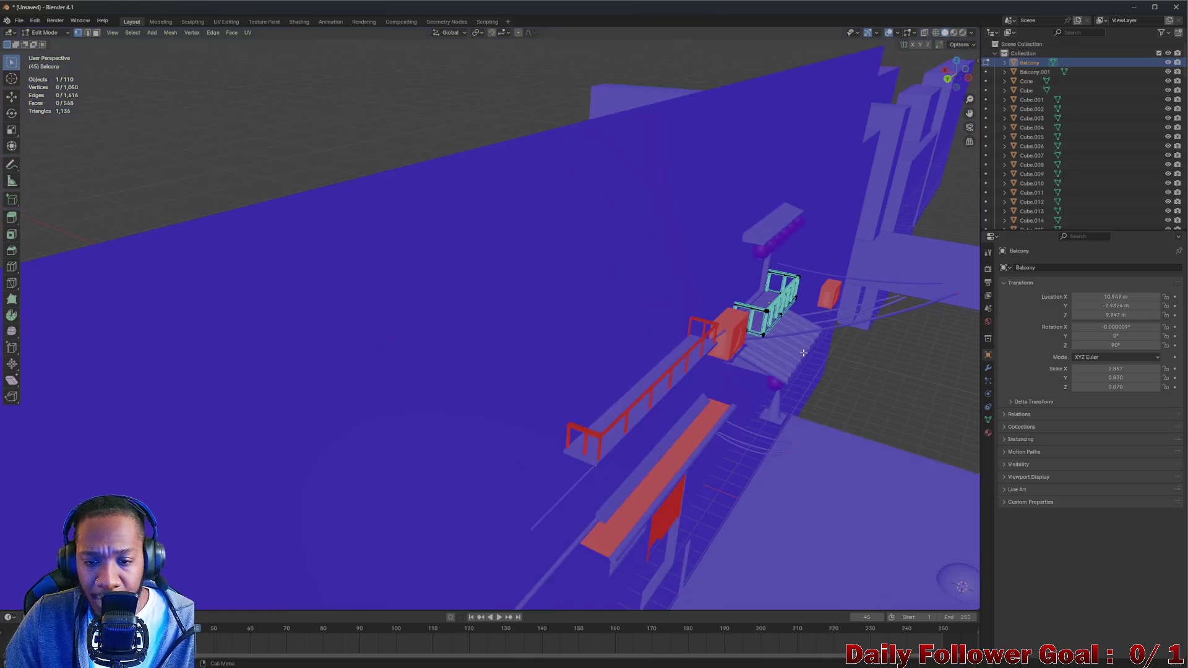
{"action": "scroll", "scroll_direction": "up", "scroll_amount": 3}
{"action": "scroll", "scroll_direction": "down", "scroll_amount": 3}
{"action": "left_click_drag", "start_coordinate": [739, 345], "coordinate": [517, 390]}
{"action": "scroll", "scroll_direction": "up", "scroll_amount": 3}
{"action": "scroll", "scroll_direction": "up", "scroll_amount": 3}
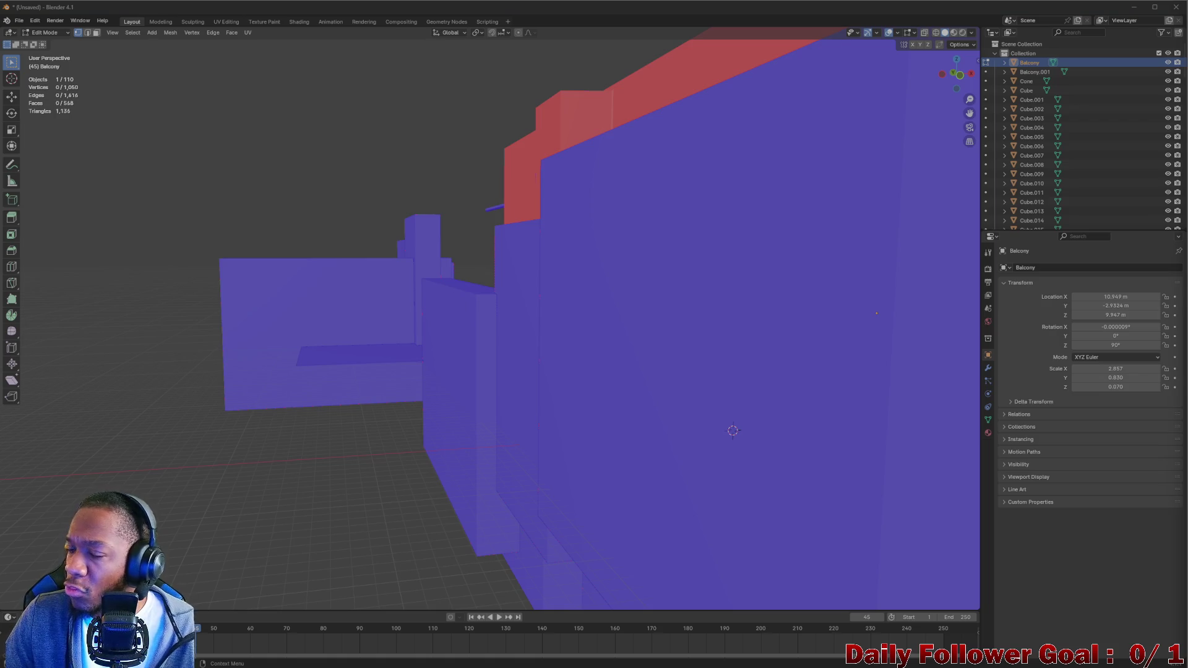
{"action": "left_click_drag", "start_coordinate": [774, 347], "coordinate": [783, 258]}
{"action": "left_click_drag", "start_coordinate": [845, 237], "coordinate": [743, 297]}
{"action": "scroll", "scroll_direction": "up", "scroll_amount": 3}
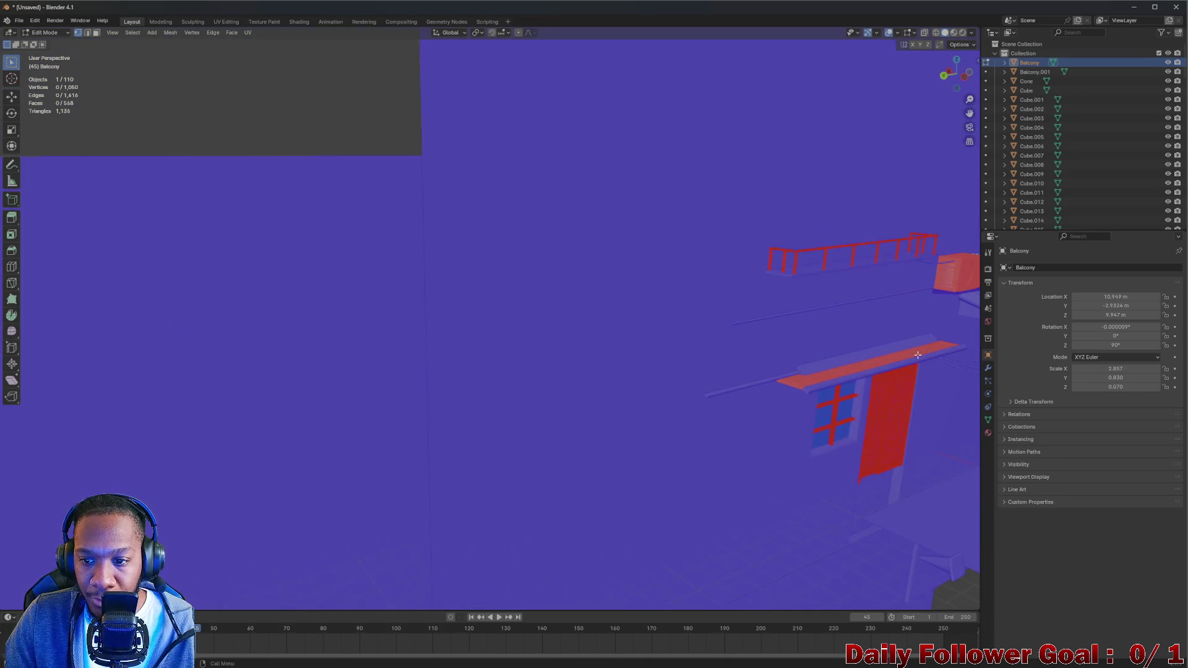
{"action": "scroll", "scroll_direction": "up", "scroll_amount": 3}
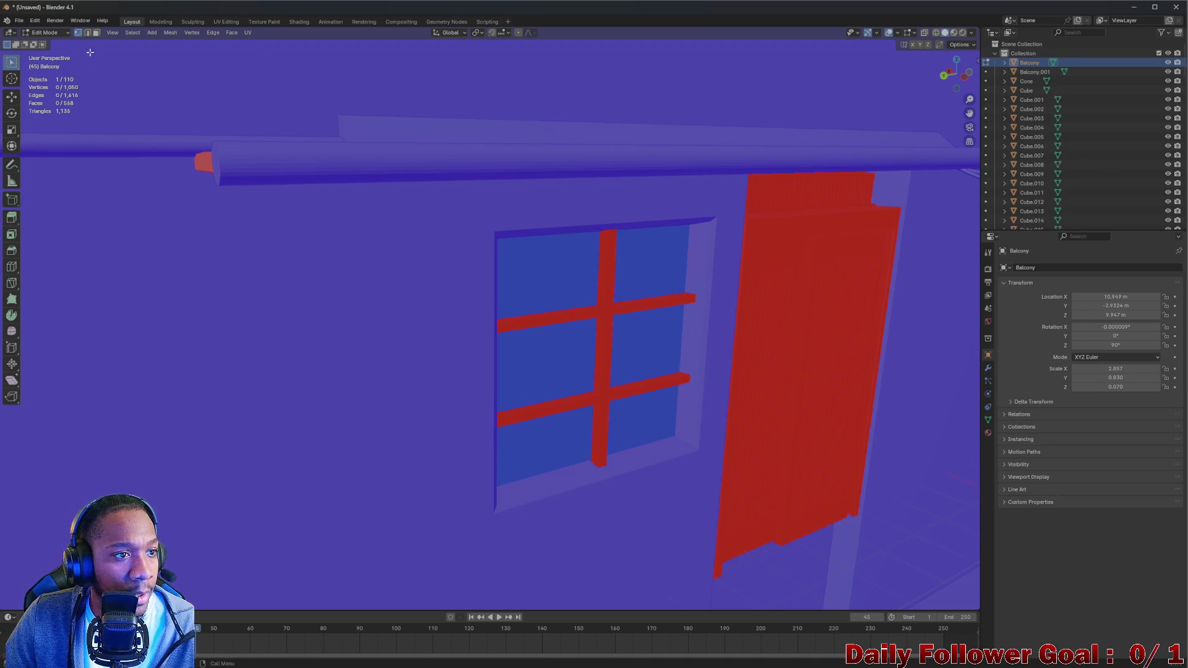
Select the window's red crossbars in Object Mode and enter Edit Mode on them
{"action": "left_click", "coordinate": [53, 34]}
{"action": "left_click", "coordinate": [61, 44]}
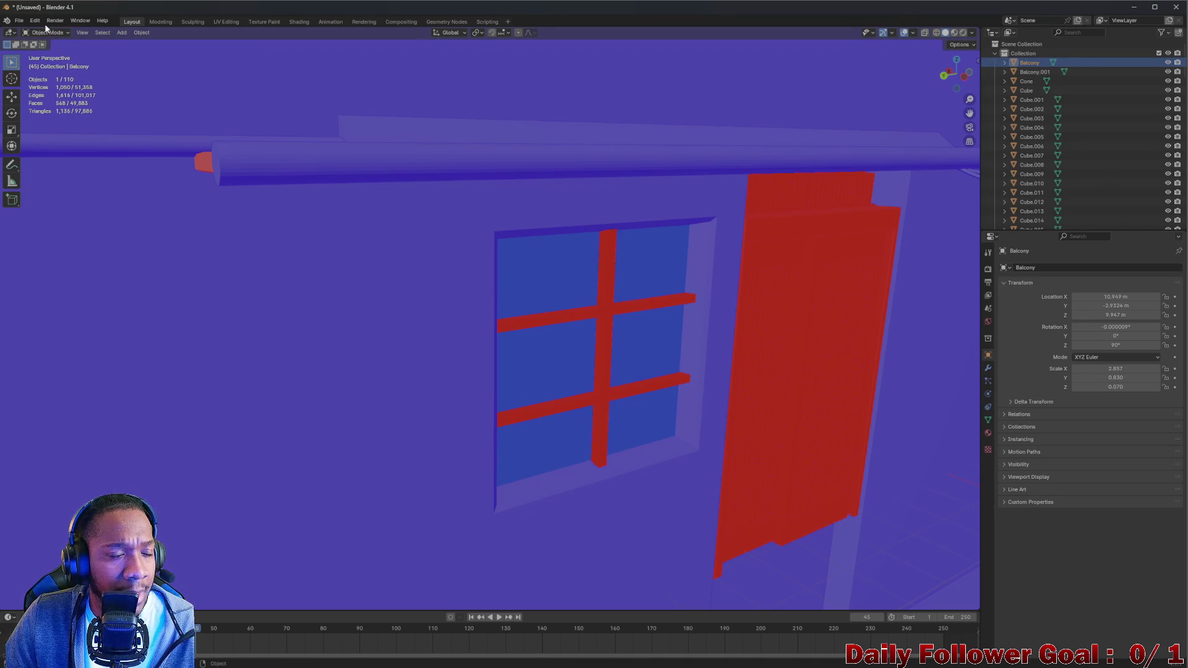
{"action": "left_click", "coordinate": [600, 297]}
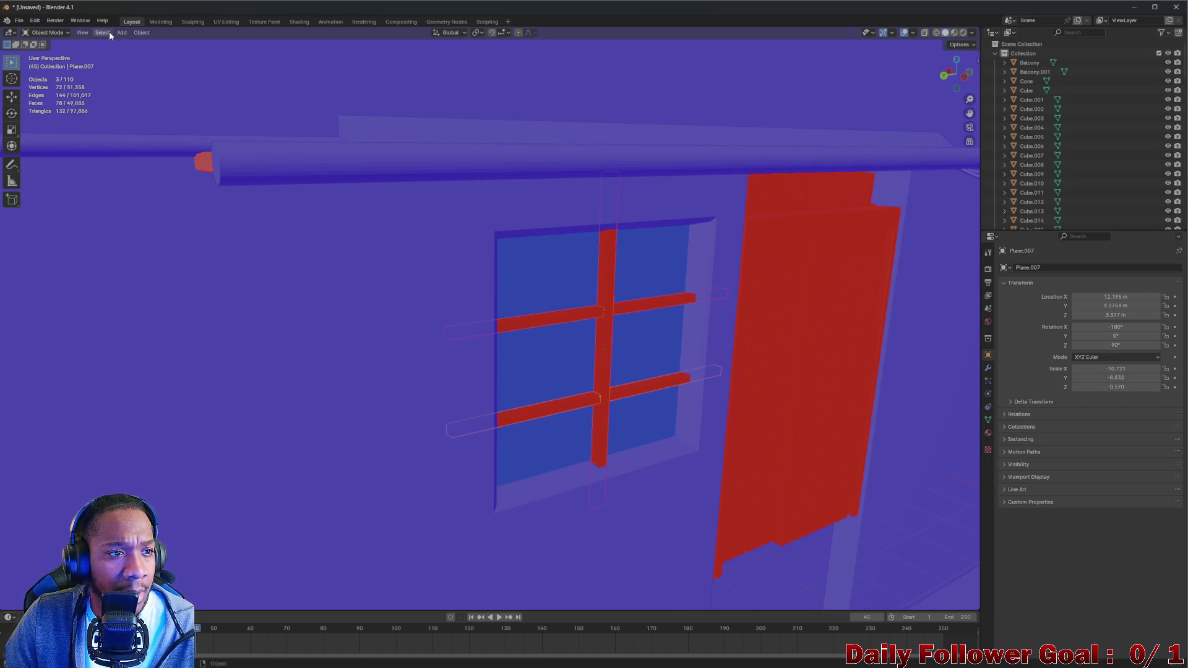
{"action": "left_click", "coordinate": [46, 32]}
{"action": "left_click", "coordinate": [54, 55]}
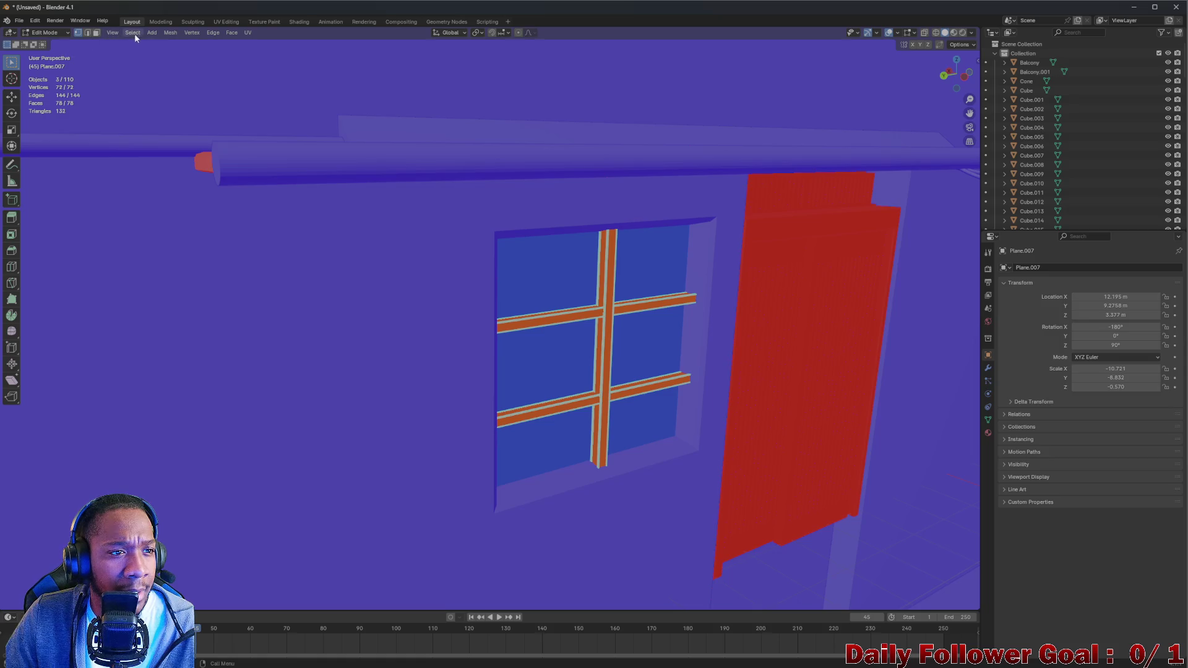
Flip the crossbars' normals outward, return to Object Mode, and select the ledge rod
{"action": "left_click", "coordinate": [169, 33]}
{"action": "mouse_move", "coordinate": [213, 196]}
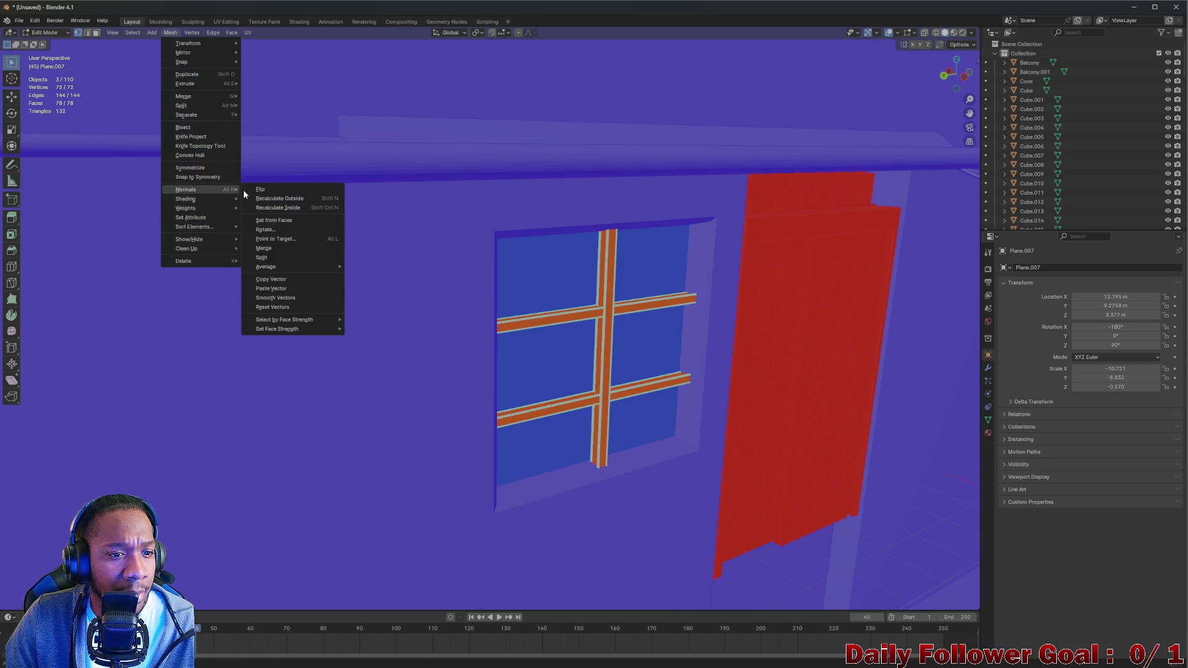
{"action": "left_click", "coordinate": [266, 190]}
{"action": "left_click", "coordinate": [46, 32]}
{"action": "left_click", "coordinate": [59, 47]}
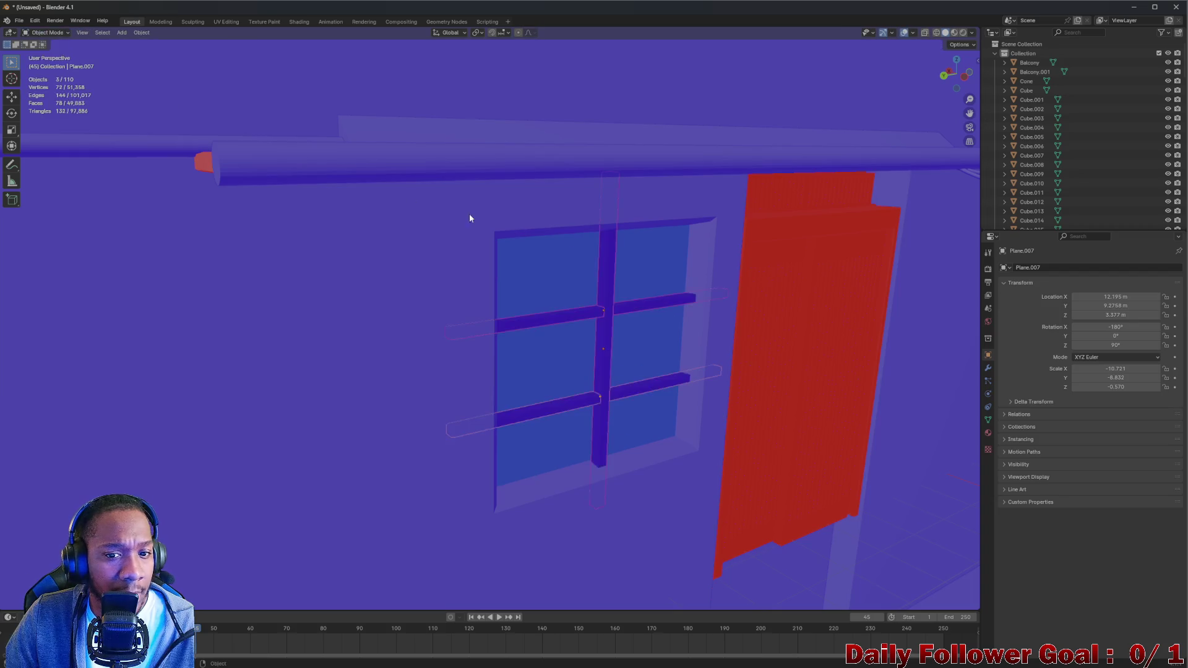
{"action": "scroll", "scroll_direction": "down", "scroll_amount": 3}
{"action": "left_click_drag", "start_coordinate": [562, 257], "coordinate": [462, 289]}
{"action": "left_click", "coordinate": [437, 274]}
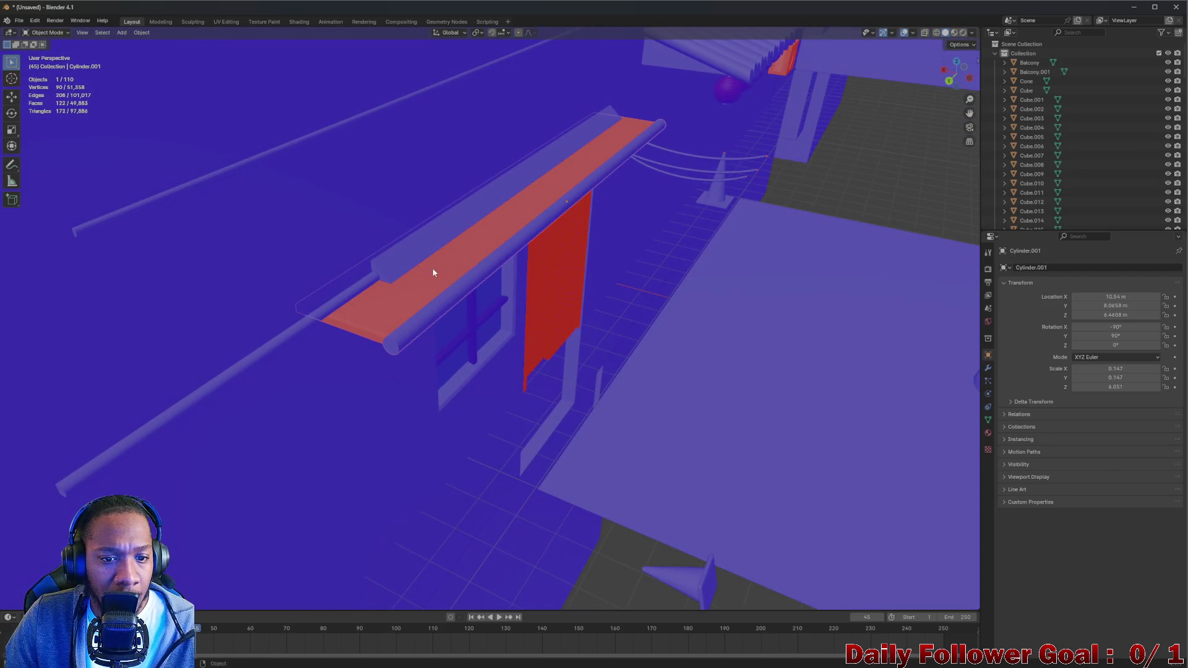
Enter Edit Mode on Cylinder.001 and select the whole plank with L in wireframe
{"action": "left_click", "coordinate": [46, 32]}
{"action": "left_click", "coordinate": [56, 57]}
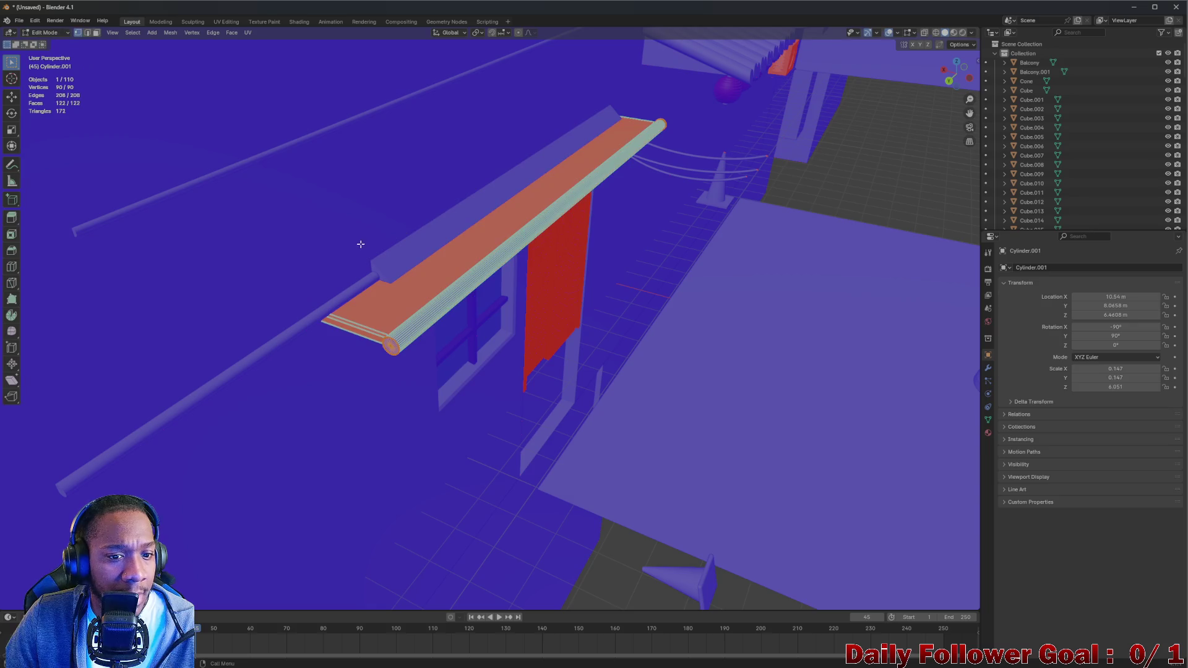
{"action": "key", "text": "alt+a"}
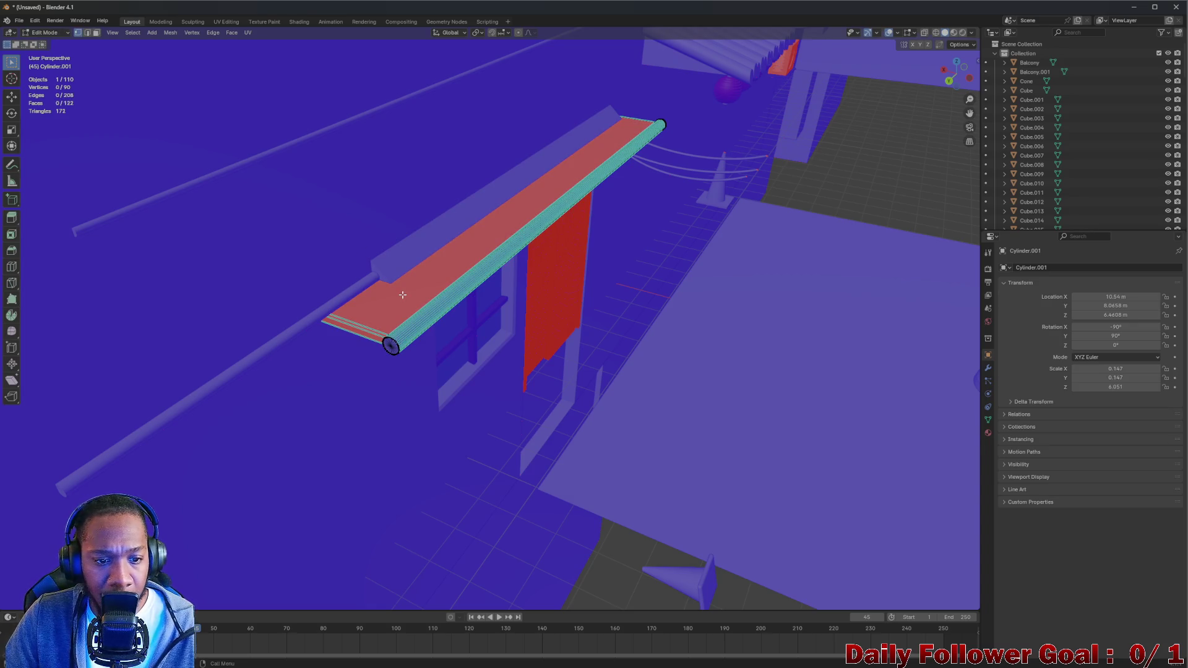
{"action": "left_click_drag", "start_coordinate": [367, 334], "coordinate": [329, 345]}
{"action": "scroll", "scroll_direction": "up", "scroll_amount": 3}
{"action": "scroll", "scroll_direction": "down", "scroll_amount": 3}
{"action": "left_click_drag", "start_coordinate": [374, 273], "coordinate": [484, 252]}
{"action": "scroll", "scroll_direction": "up", "scroll_amount": 3}
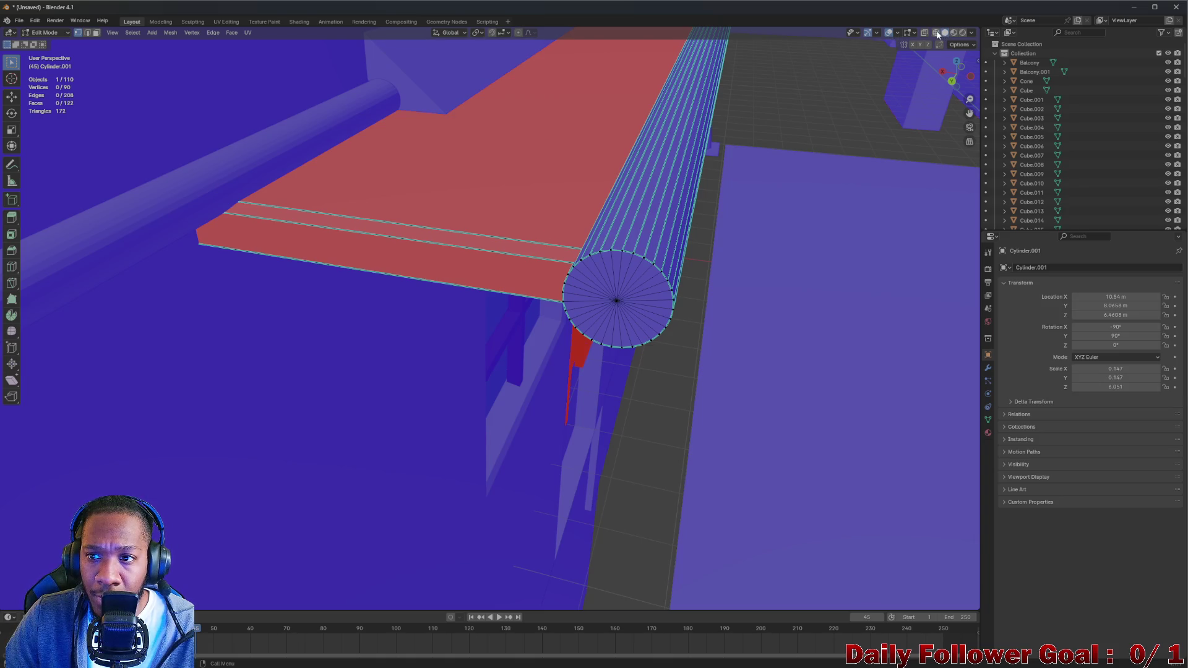
{"action": "left_click", "coordinate": [938, 33]}
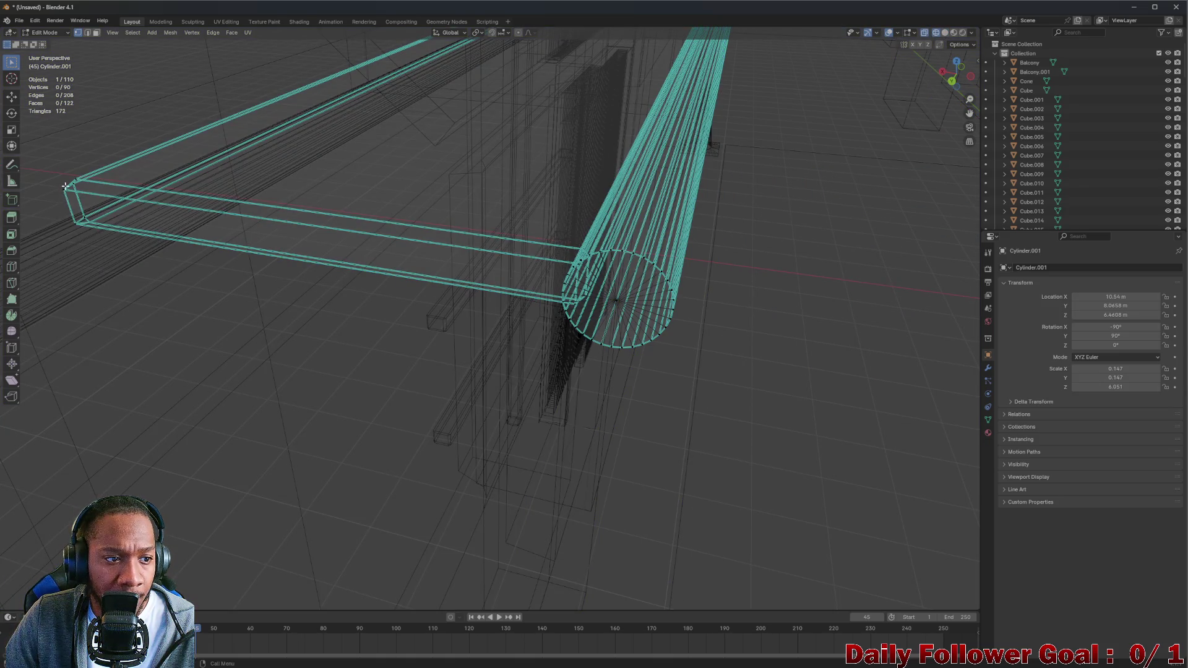
{"action": "key", "text": "l"}
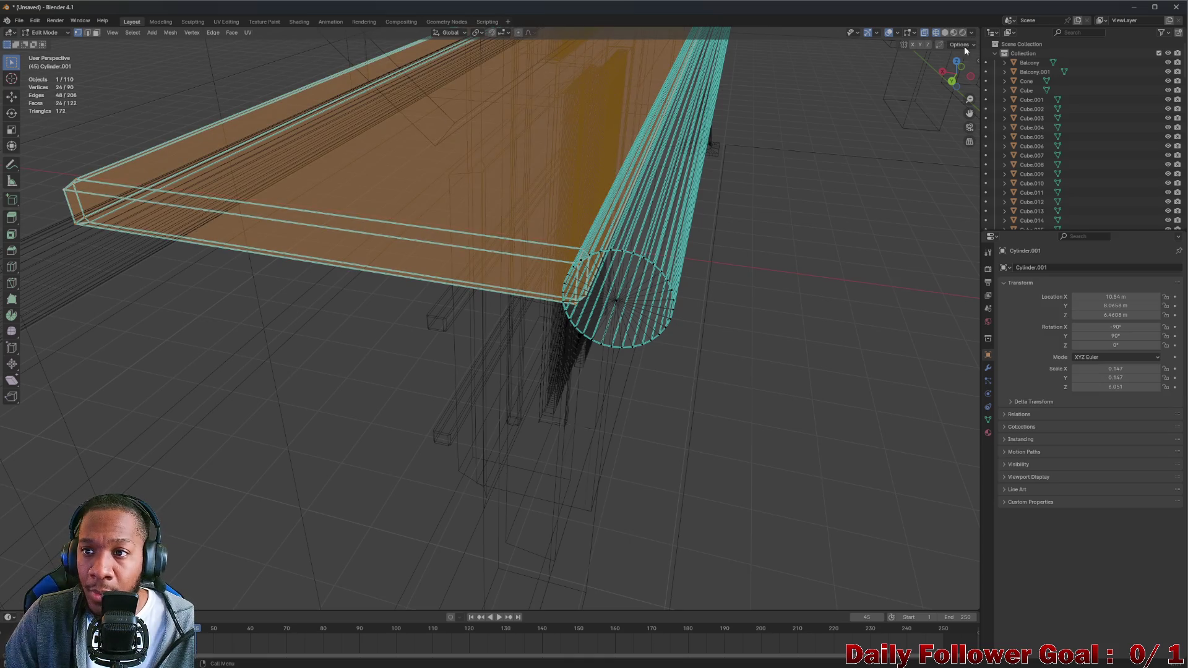
{"action": "left_click", "coordinate": [945, 34]}
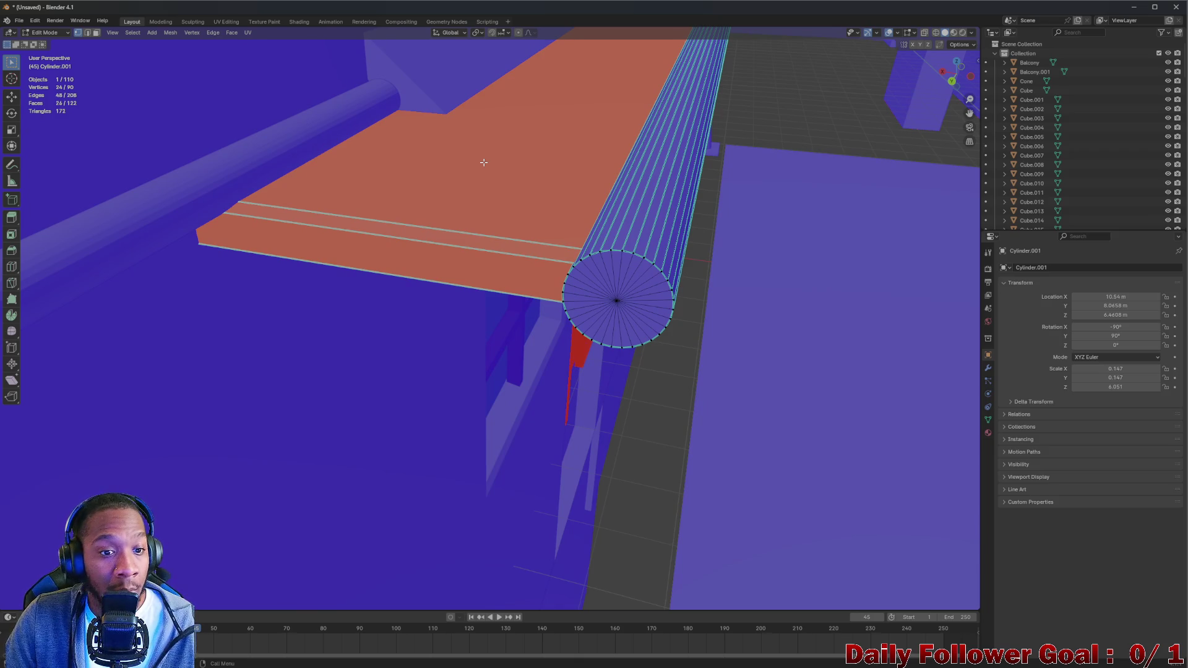
Flip the plank's normals so its faces turn blue, then clear the selection
{"action": "left_click", "coordinate": [170, 32]}
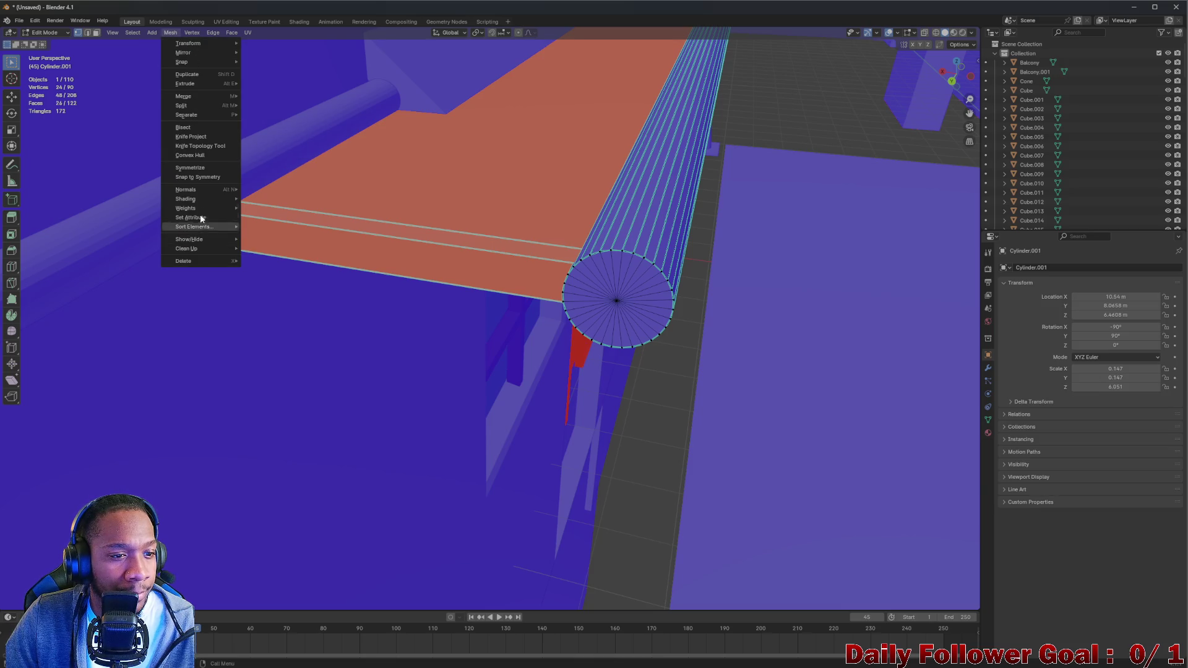
{"action": "mouse_move", "coordinate": [221, 192]}
{"action": "left_click", "coordinate": [260, 190]}
{"action": "left_click_drag", "start_coordinate": [260, 190], "coordinate": [499, 380]}
{"action": "scroll", "scroll_direction": "up", "scroll_amount": 3}
{"action": "left_click", "coordinate": [487, 310]}
{"action": "scroll", "scroll_direction": "up", "scroll_amount": 3}
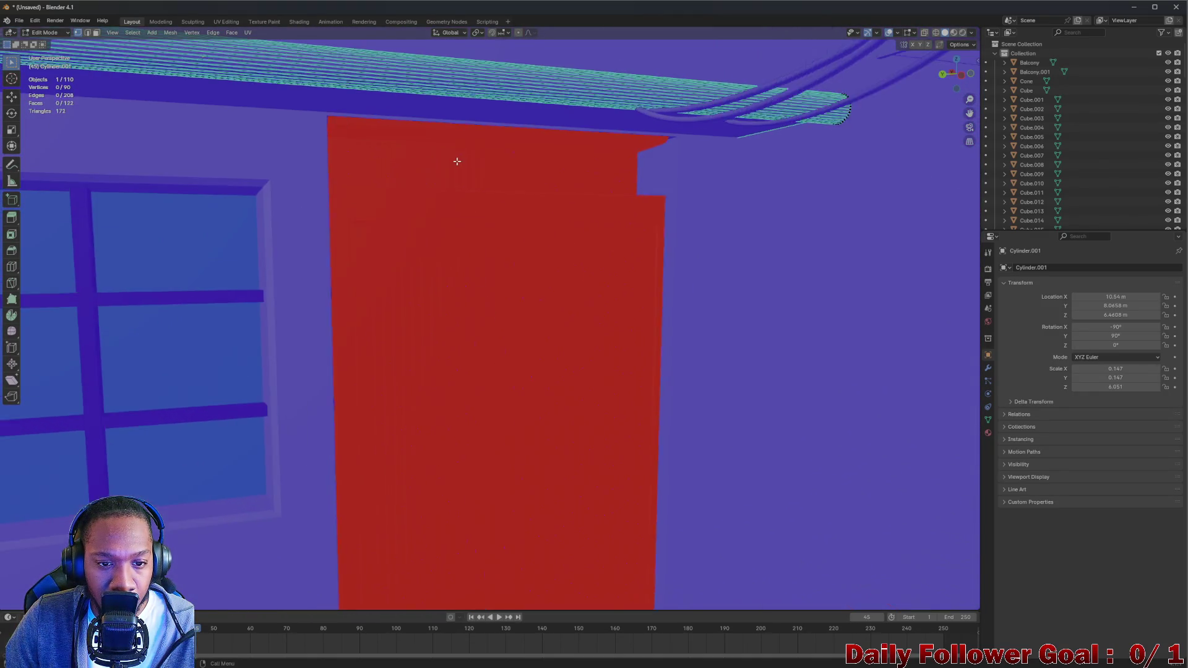
Select the red louvered door Plane.004 and open it in Edit Mode
{"action": "left_click", "coordinate": [48, 34]}
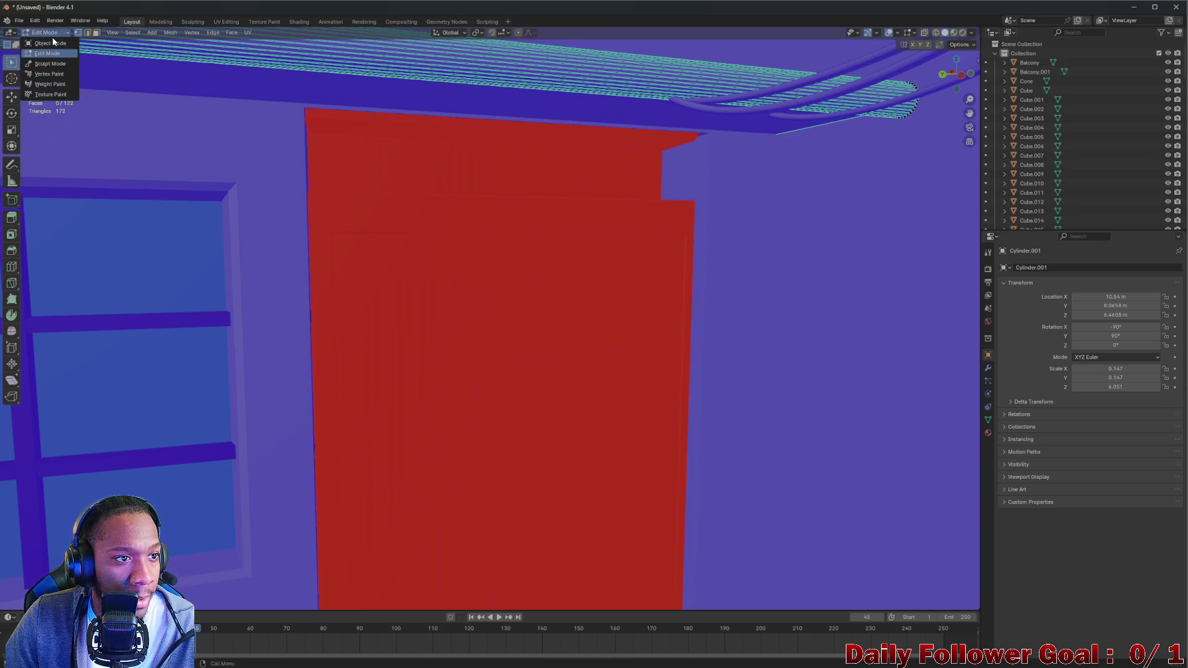
{"action": "left_click", "coordinate": [54, 43]}
{"action": "left_click", "coordinate": [454, 192]}
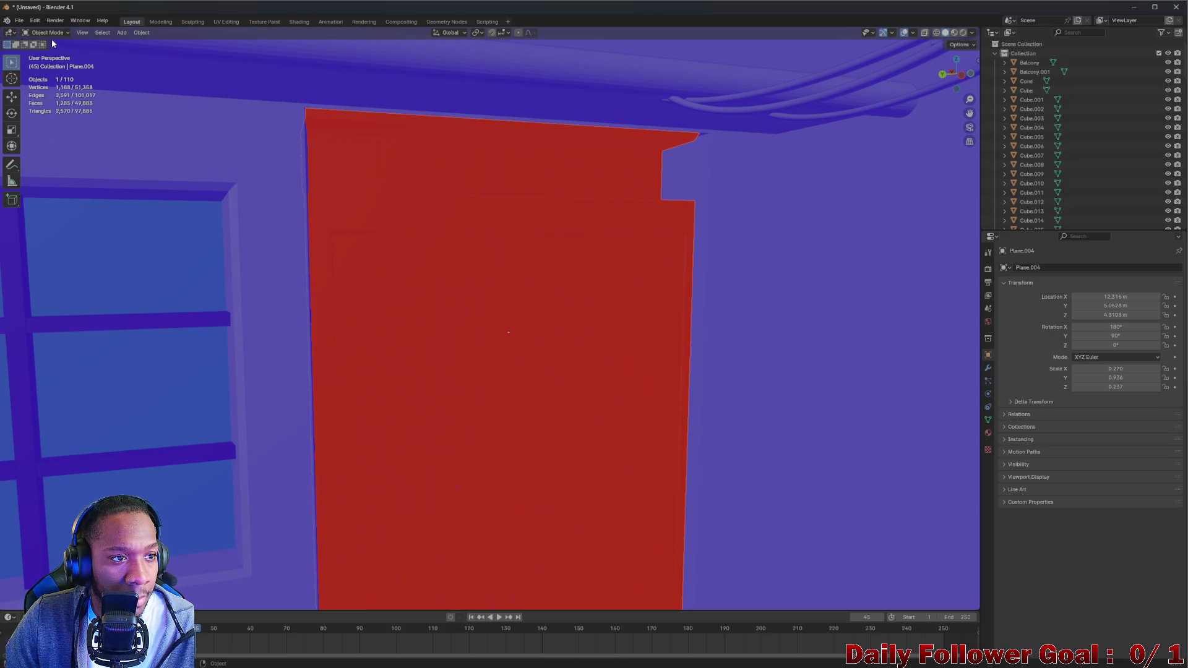
{"action": "left_click", "coordinate": [49, 32]}
{"action": "left_click", "coordinate": [50, 55]}
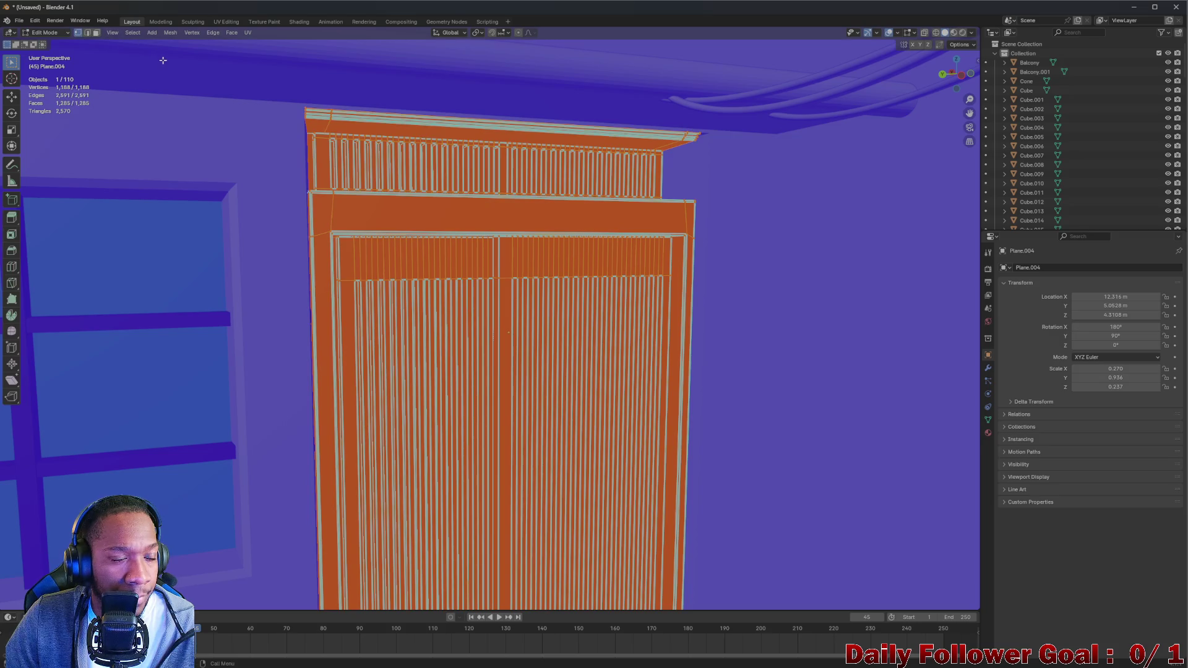
Flip Plane.004's normals with Mesh > Normals > Flip and return to Object Mode
{"action": "left_click", "coordinate": [169, 34]}
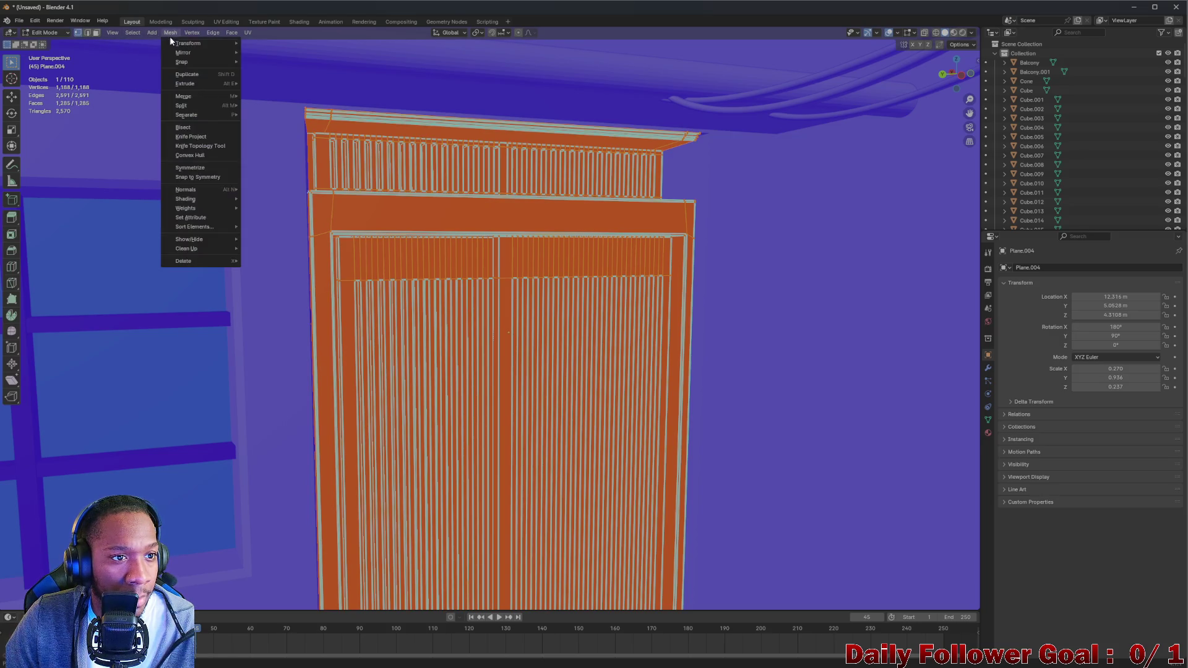
{"action": "mouse_move", "coordinate": [198, 189]}
{"action": "left_click", "coordinate": [260, 189]}
{"action": "left_click", "coordinate": [49, 32]}
{"action": "left_click", "coordinate": [46, 45]}
{"action": "scroll", "scroll_direction": "down", "scroll_amount": 3}
{"action": "left_click_drag", "start_coordinate": [427, 296], "coordinate": [410, 220]}
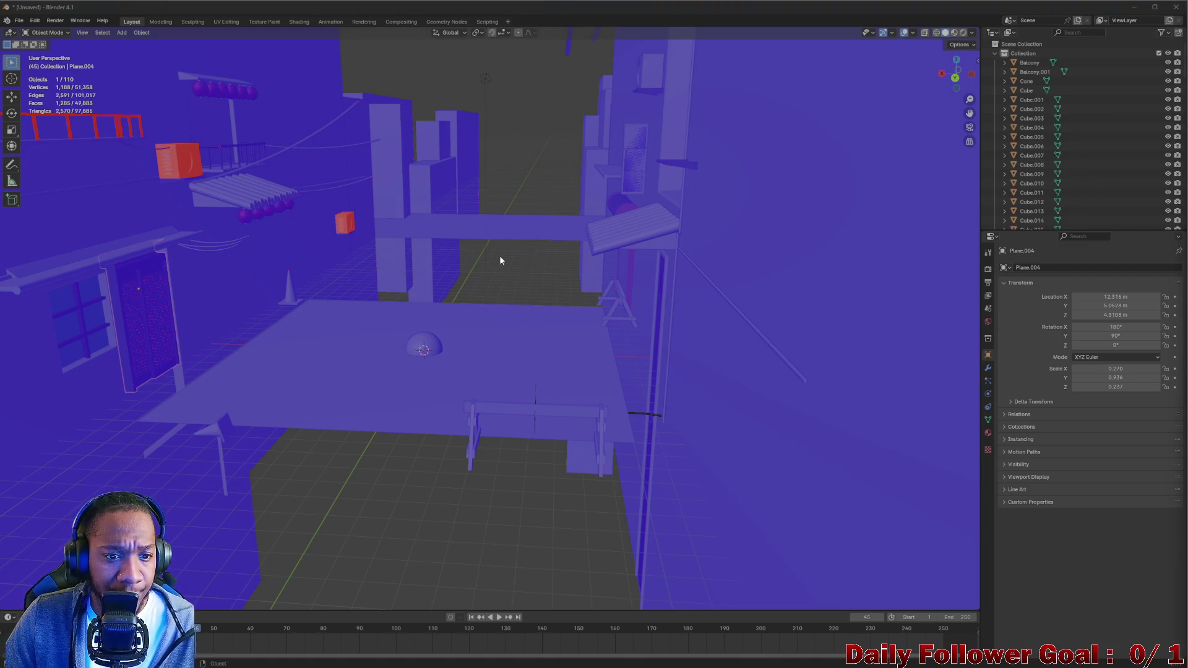
Select the red-railed balcony Balcony.001 and put it in Edit Mode, viewing its pillars
{"action": "left_click_drag", "start_coordinate": [466, 278], "coordinate": [463, 308]}
{"action": "scroll", "scroll_direction": "up", "scroll_amount": 3}
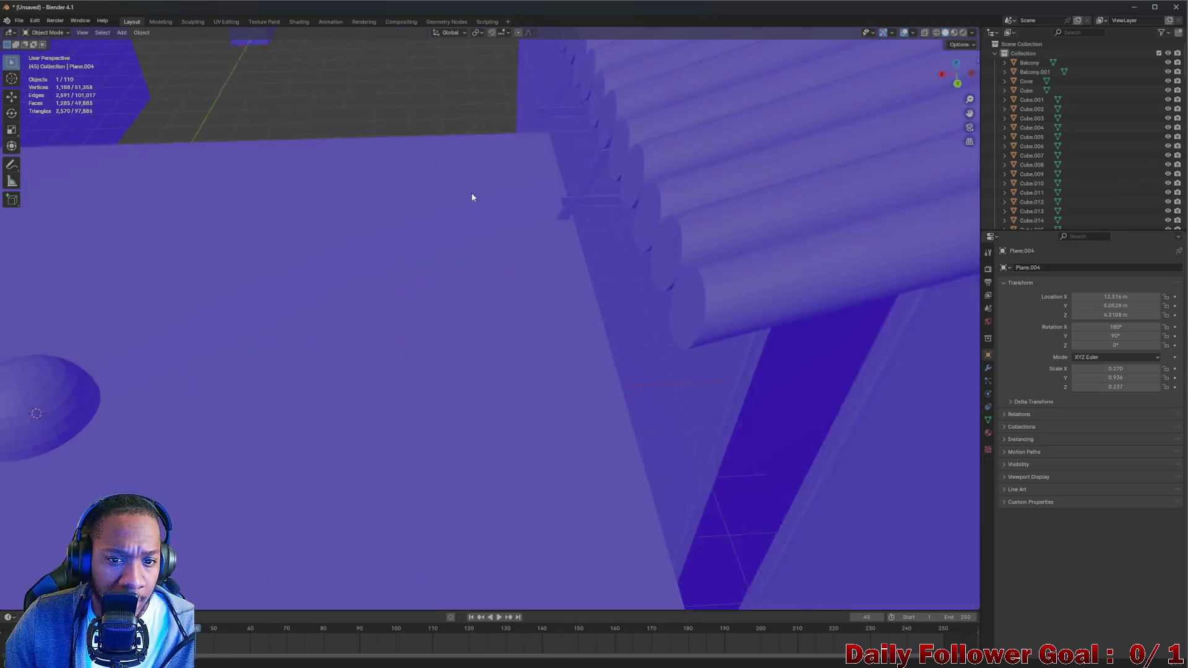
{"action": "left_click_drag", "start_coordinate": [416, 209], "coordinate": [534, 265]}
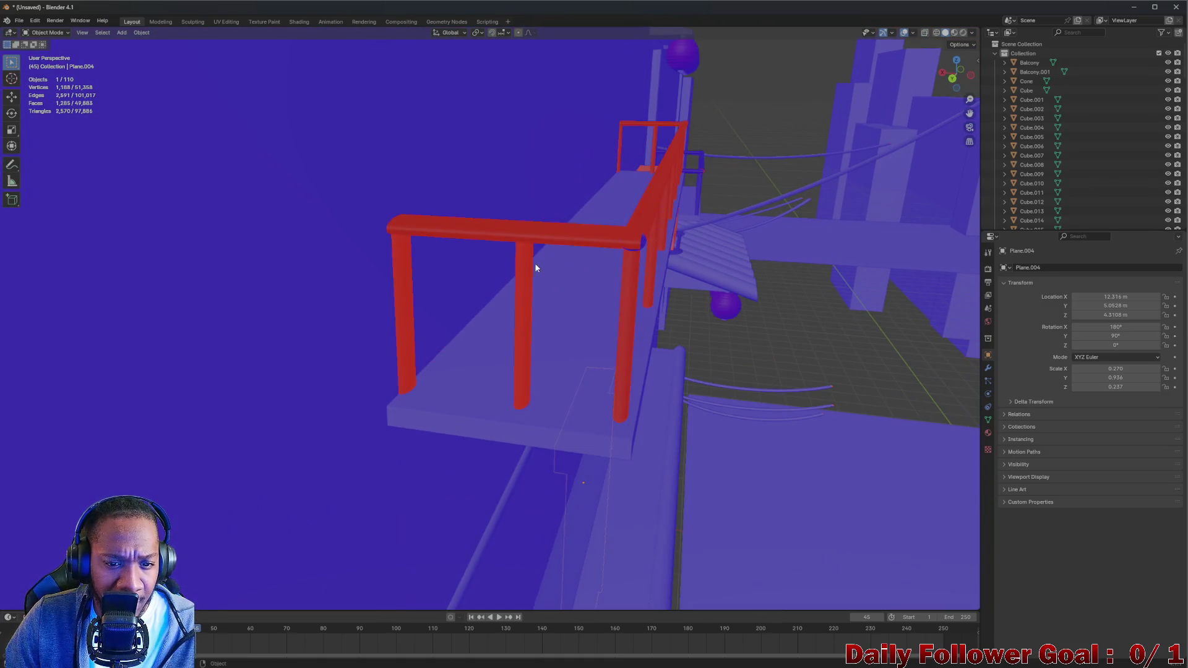
{"action": "left_click", "coordinate": [531, 263]}
{"action": "left_click", "coordinate": [62, 34]}
{"action": "left_click", "coordinate": [61, 54]}
{"action": "left_click_drag", "start_coordinate": [507, 309], "coordinate": [454, 290]}
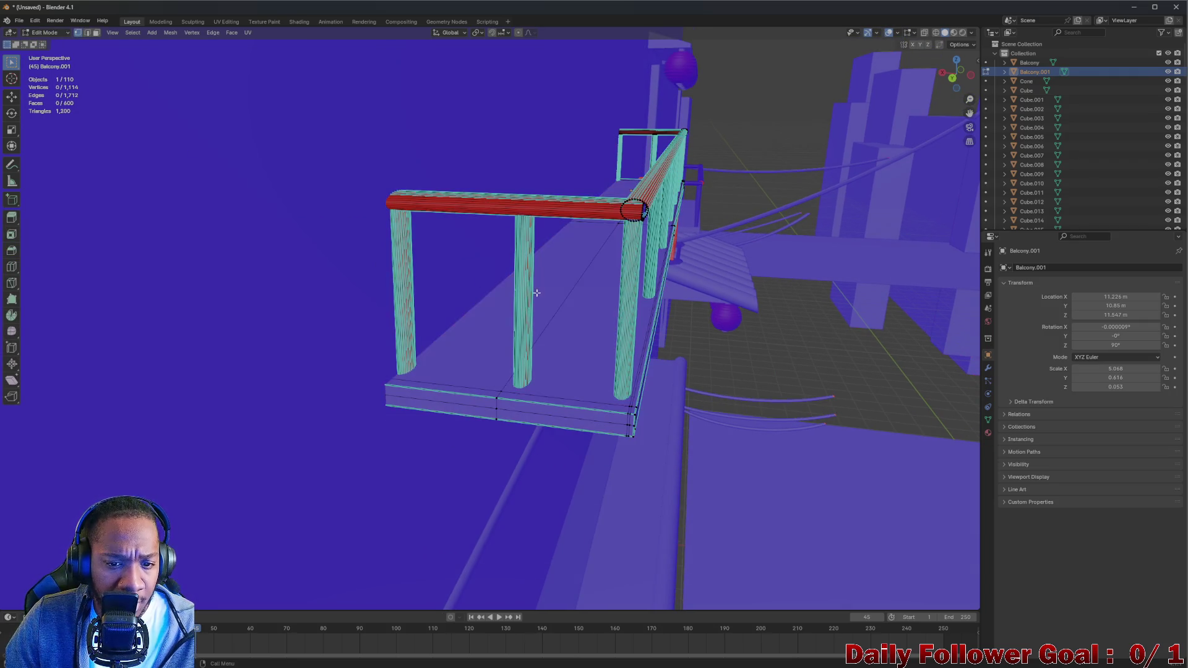
{"action": "left_click_drag", "start_coordinate": [537, 292], "coordinate": [557, 310]}
{"action": "scroll", "scroll_direction": "up", "scroll_amount": 3}
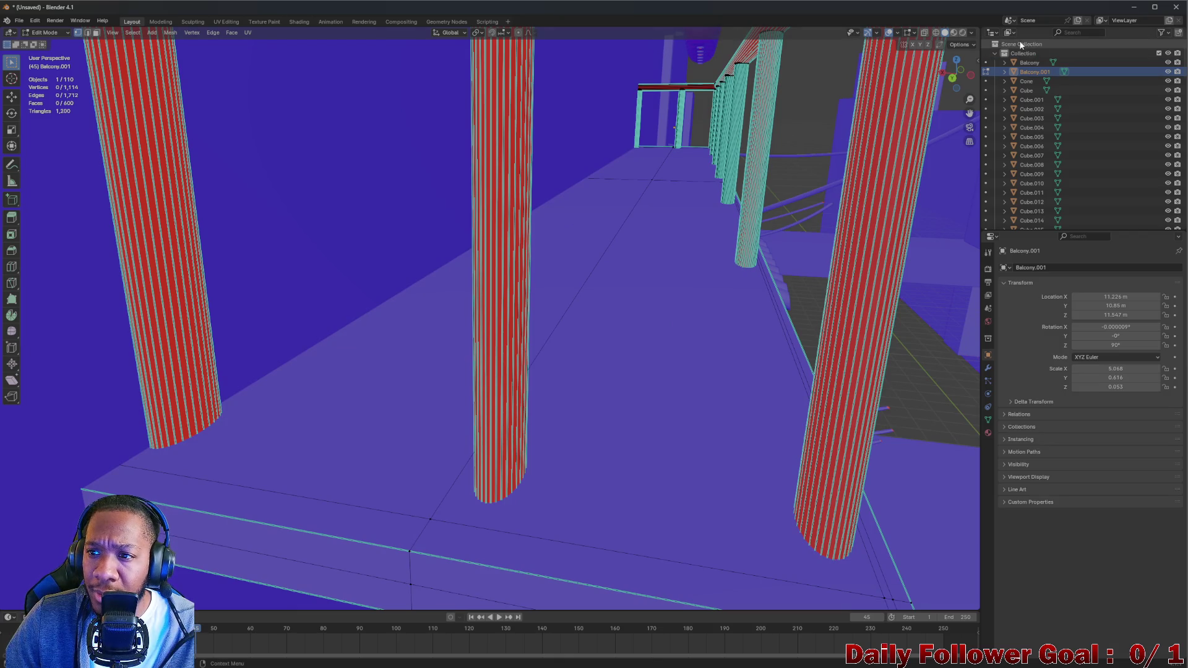
Turn on X-ray, select the first duplicate pillar as linked geometry, and delete its faces
{"action": "left_click", "coordinate": [935, 32]}
{"action": "left_click_drag", "start_coordinate": [607, 334], "coordinate": [272, 483]}
{"action": "left_click", "coordinate": [271, 479]}
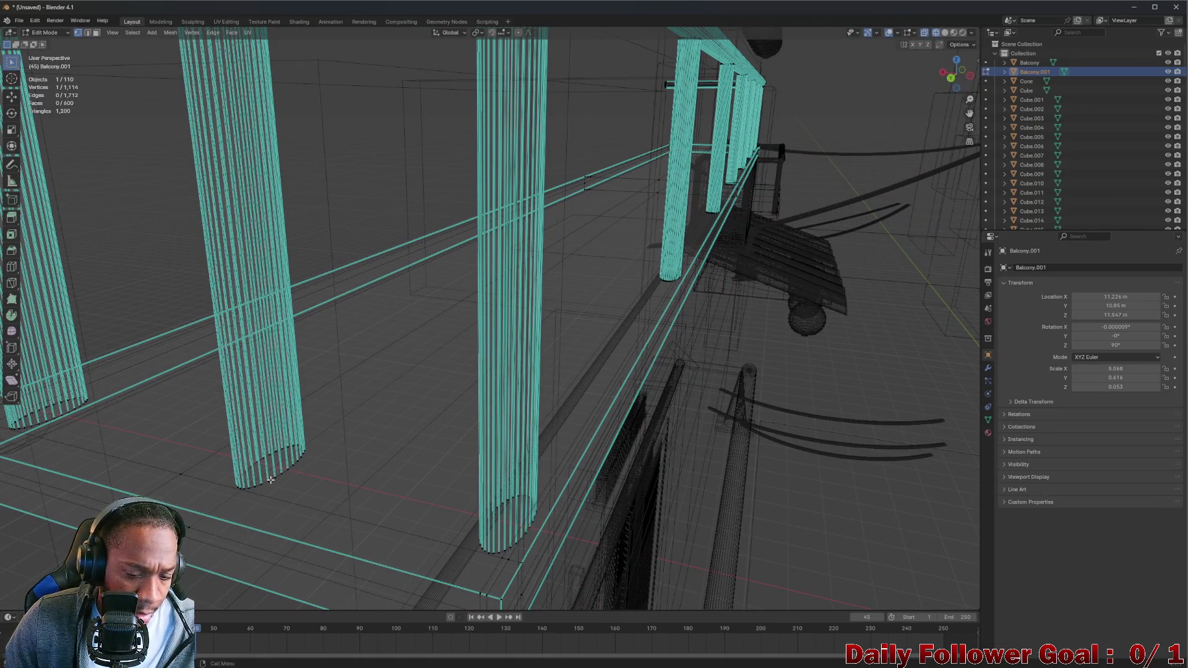
{"action": "key", "text": "ctrl+l"}
{"action": "key", "text": "g"}
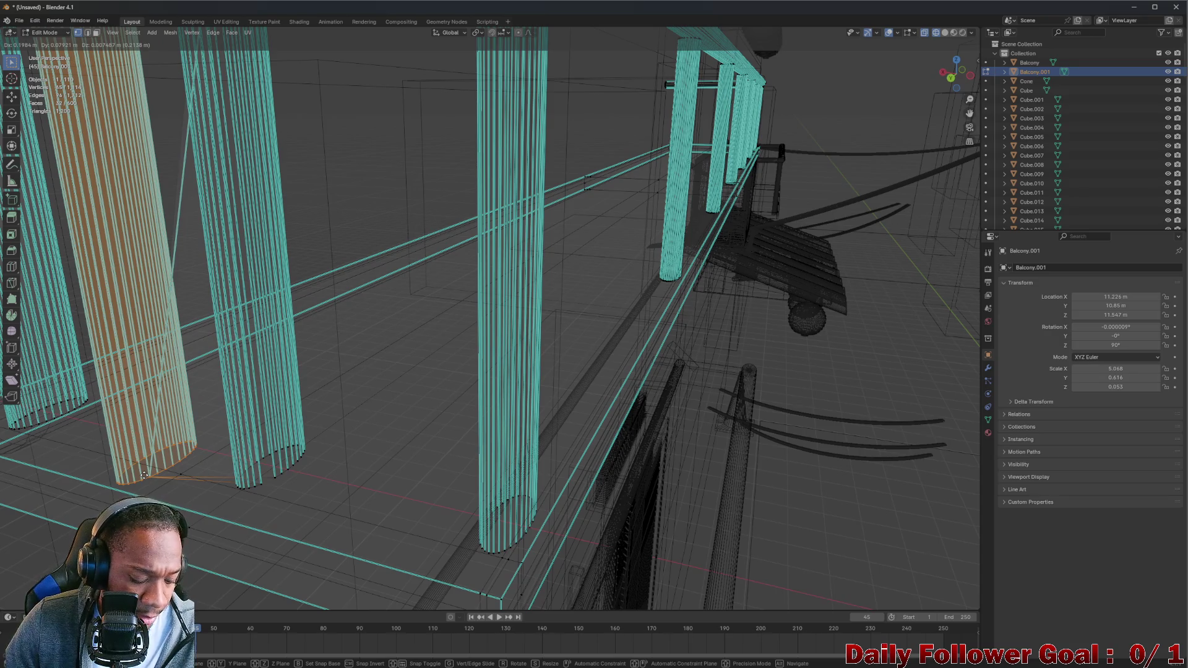
{"action": "key", "text": "Escape"}
{"action": "key", "text": "x"}
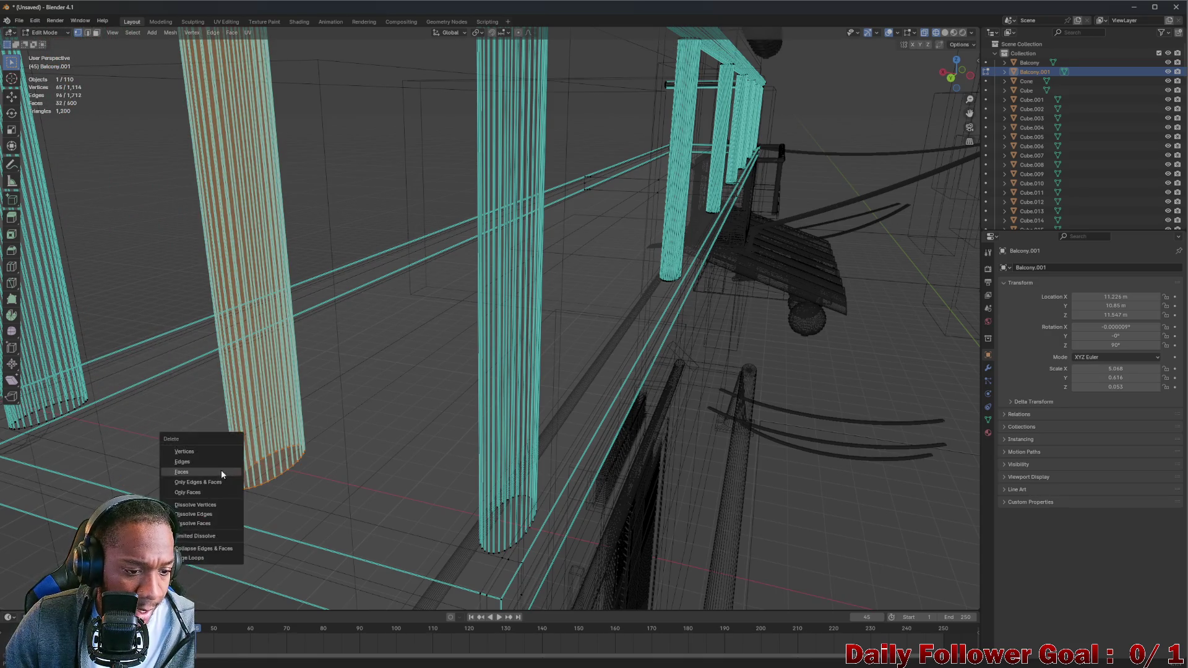
{"action": "left_click", "coordinate": [194, 471]}
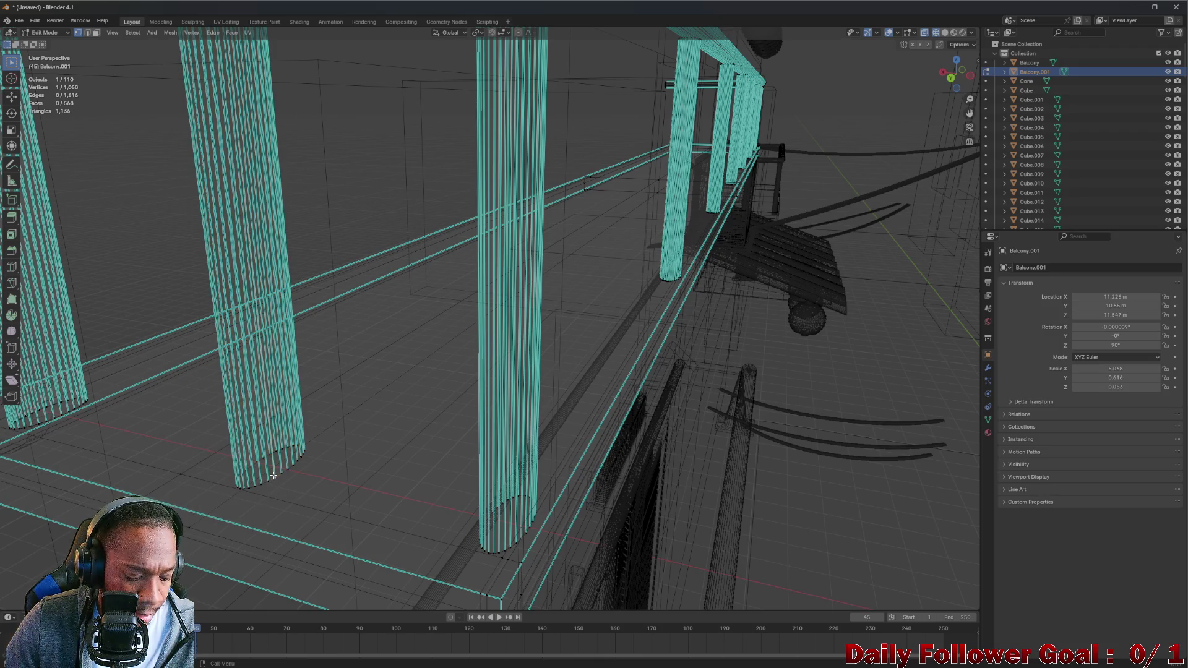
Test-move the pillar at the base to check whether a twin remains underneath
{"action": "key", "text": "g"}
{"action": "key", "text": "Escape"}
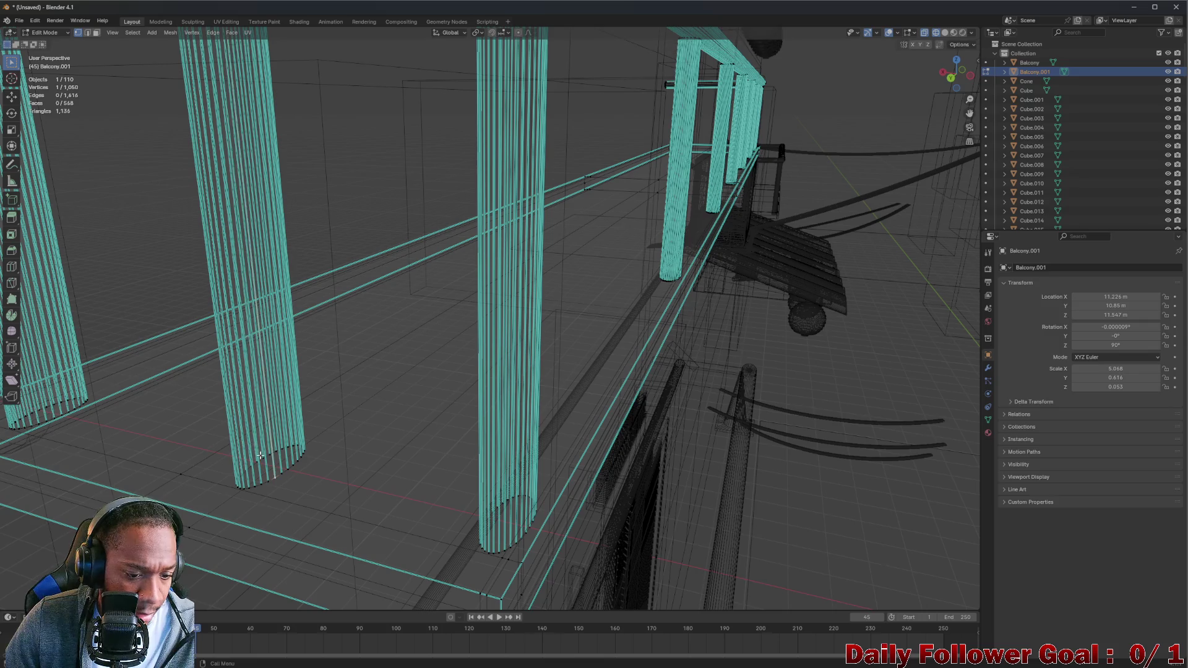
{"action": "key", "text": "l"}
{"action": "key", "text": "g"}
{"action": "key", "text": "Escape"}
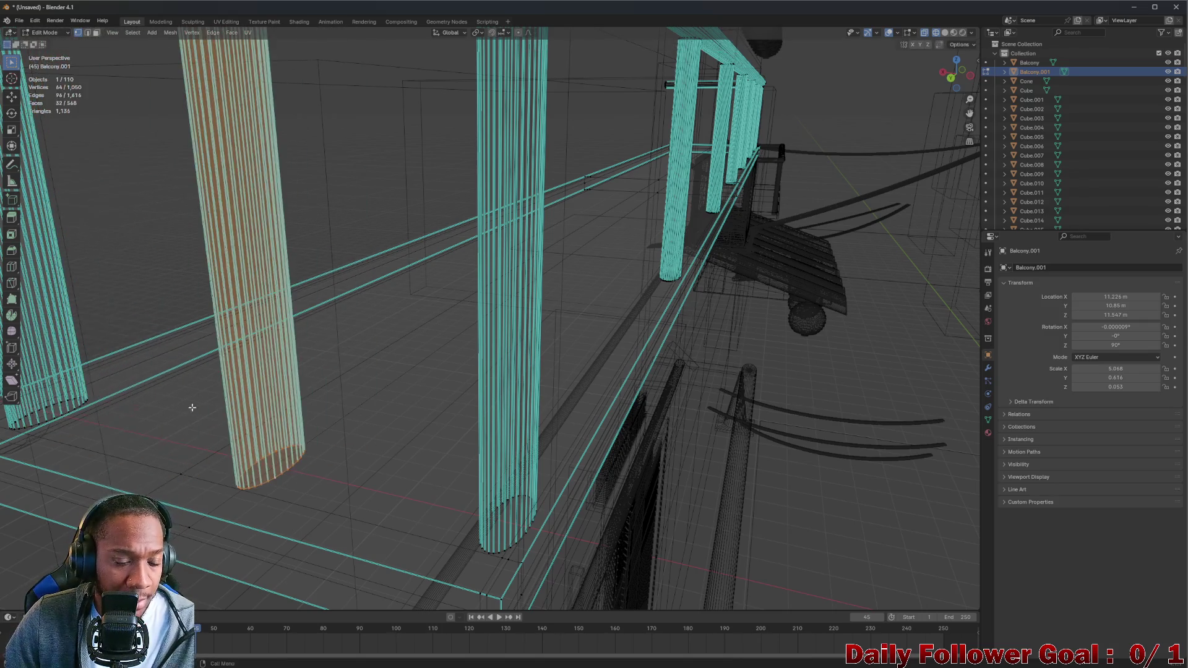
Select the left pillar, move it over its twin, and delete its faces
{"action": "scroll", "scroll_direction": "down", "scroll_amount": 3}
{"action": "left_click_drag", "start_coordinate": [202, 323], "coordinate": [291, 397]}
{"action": "scroll", "scroll_direction": "up", "scroll_amount": 3}
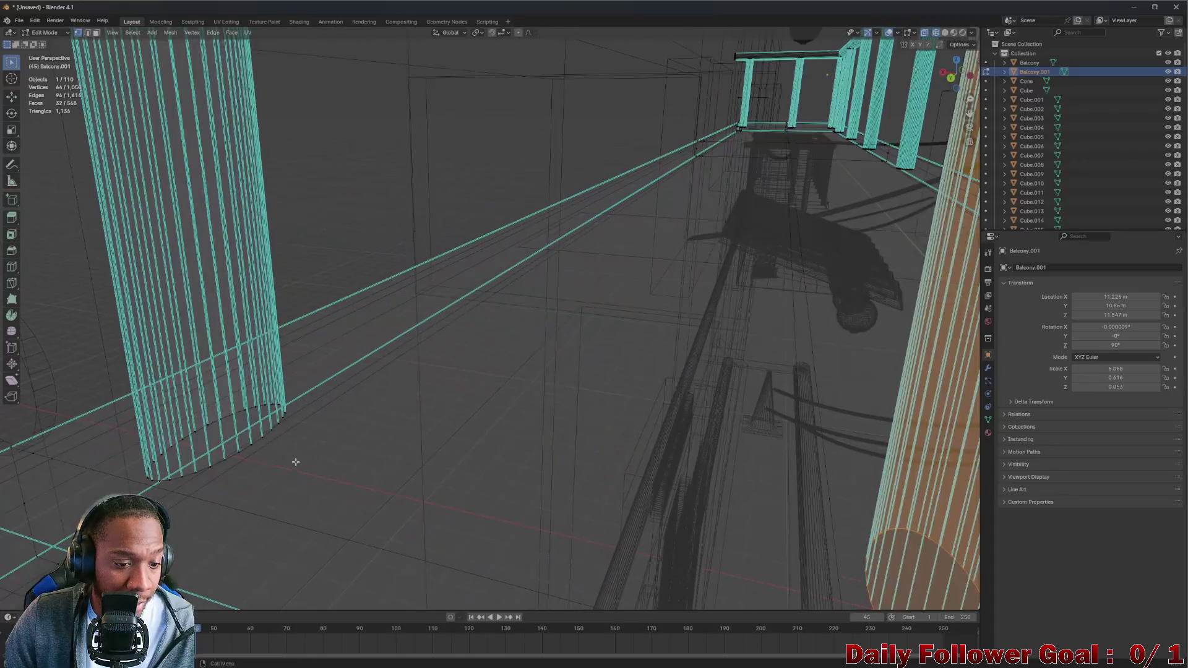
{"action": "left_click", "coordinate": [239, 453]}
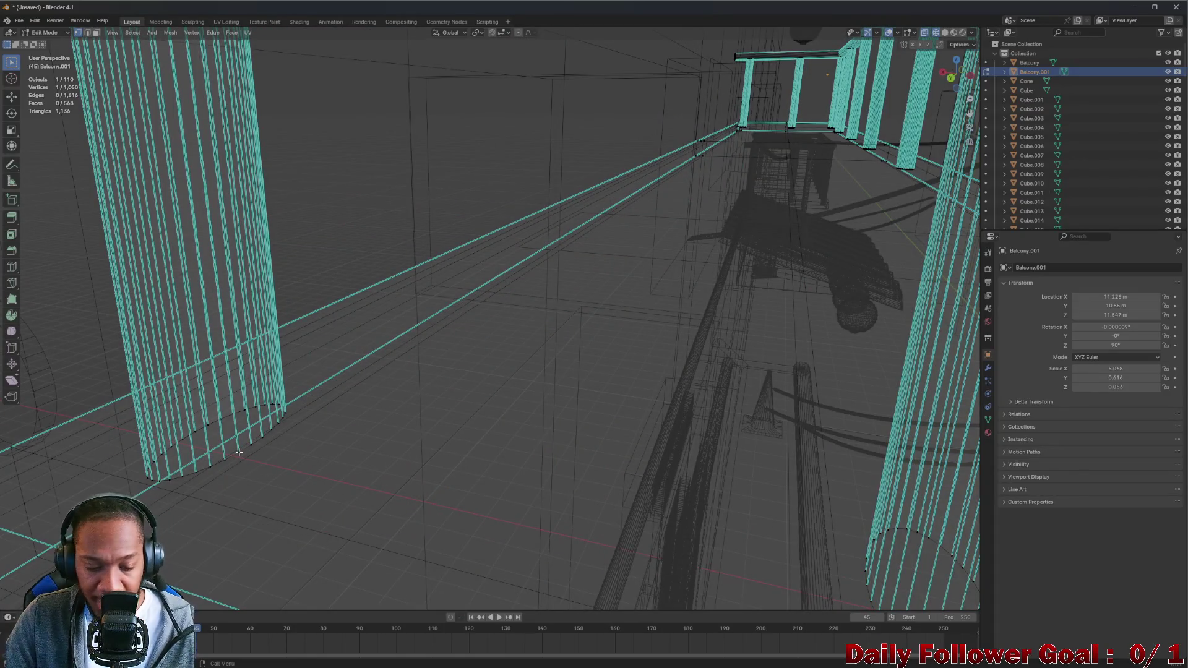
{"action": "key", "text": "l"}
{"action": "key", "text": "g"}
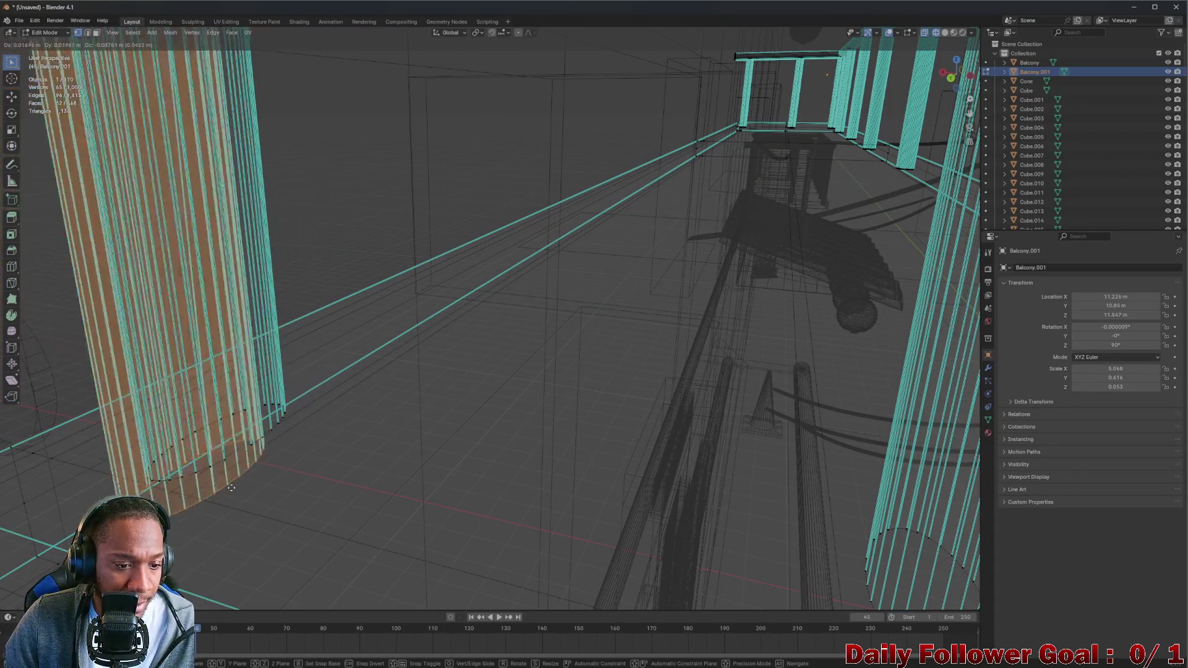
{"action": "left_click", "coordinate": [238, 429]}
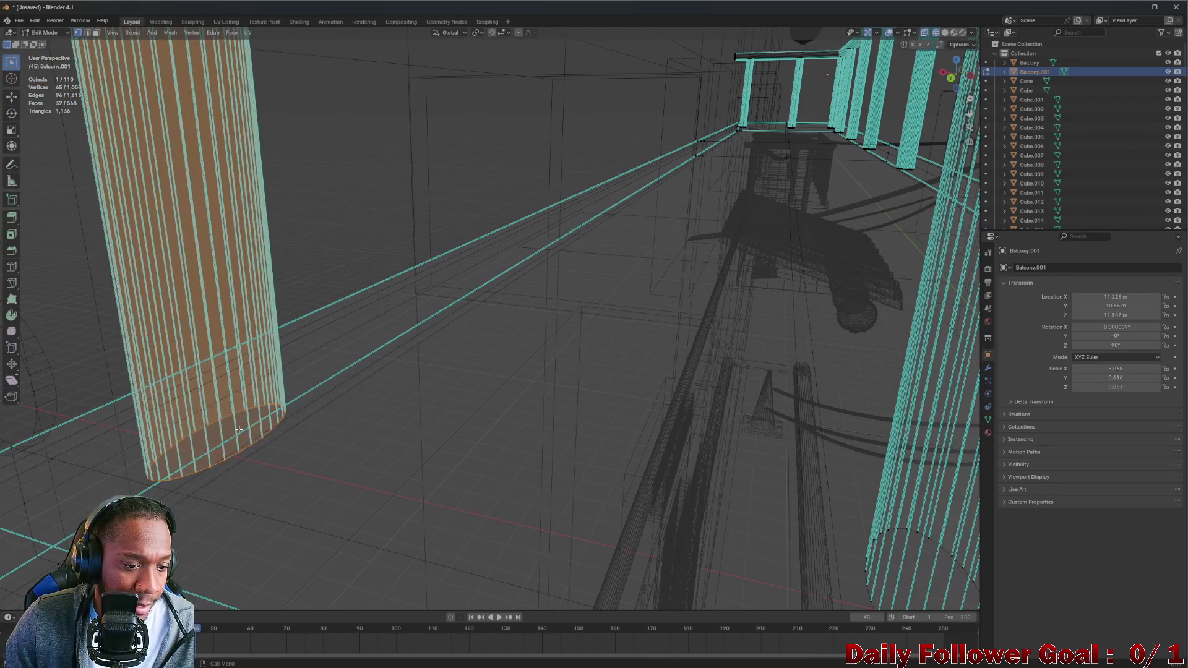
{"action": "key", "text": "x"}
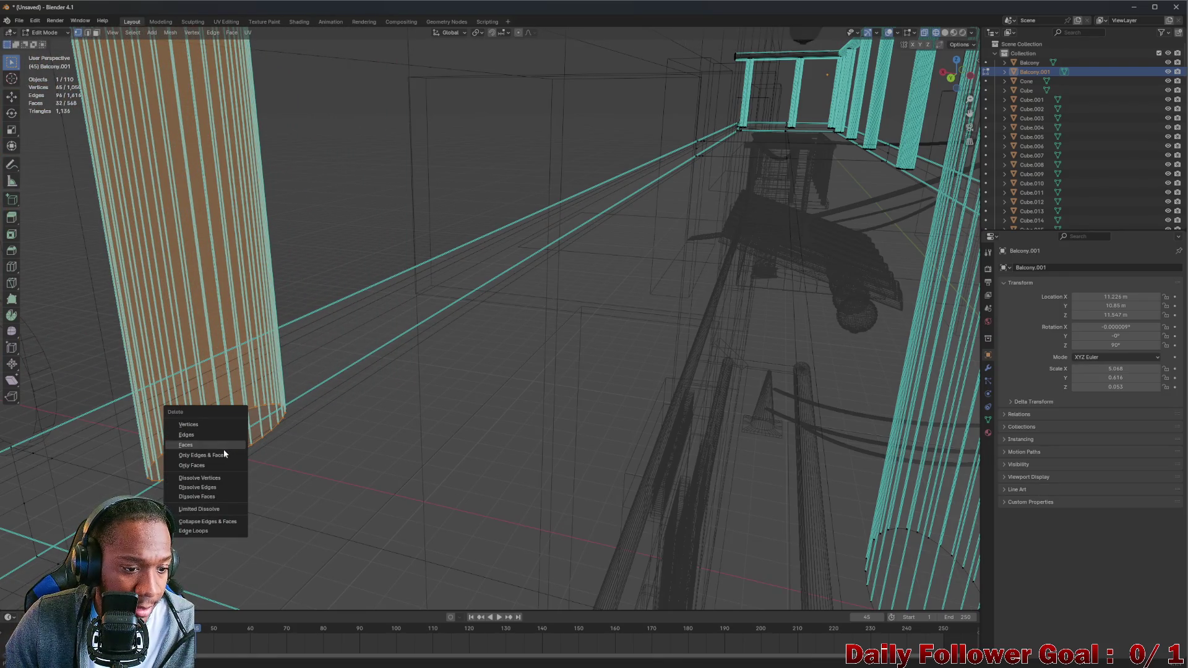
{"action": "left_click", "coordinate": [216, 451]}
{"action": "left_click_drag", "start_coordinate": [217, 452], "coordinate": [686, 401]}
{"action": "scroll", "scroll_direction": "up", "scroll_amount": 3}
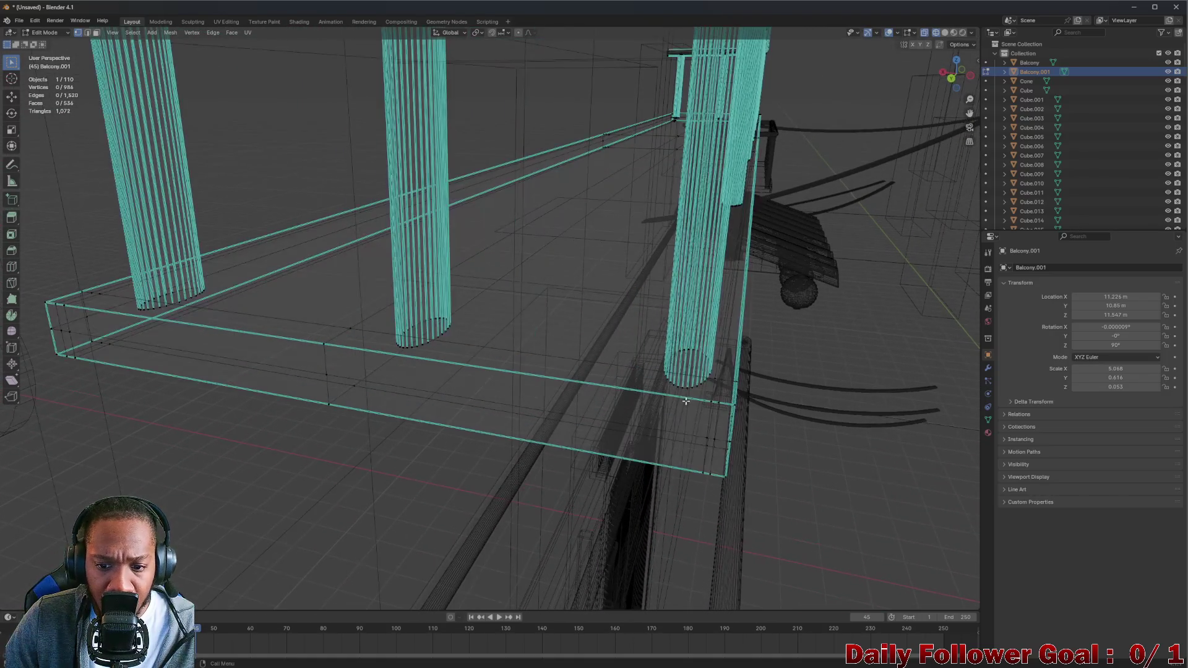
{"action": "scroll", "scroll_direction": "up", "scroll_amount": 3}
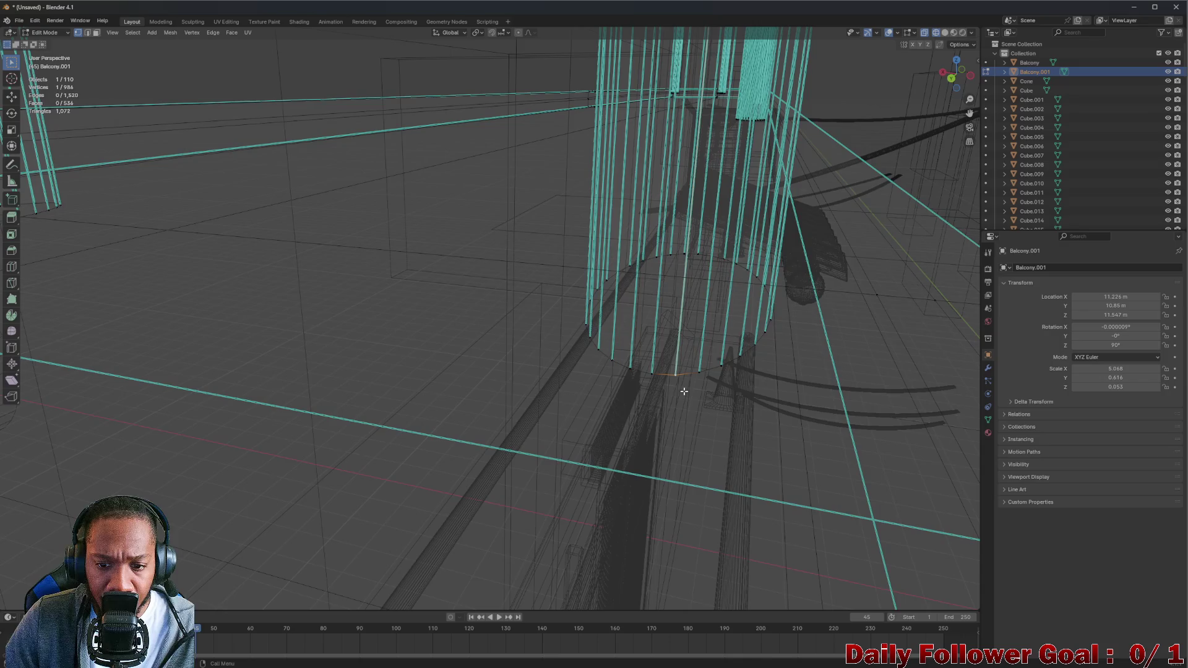
{"action": "key", "text": "ctrl+l"}
{"action": "key", "text": "g"}
{"action": "key", "text": "Escape"}
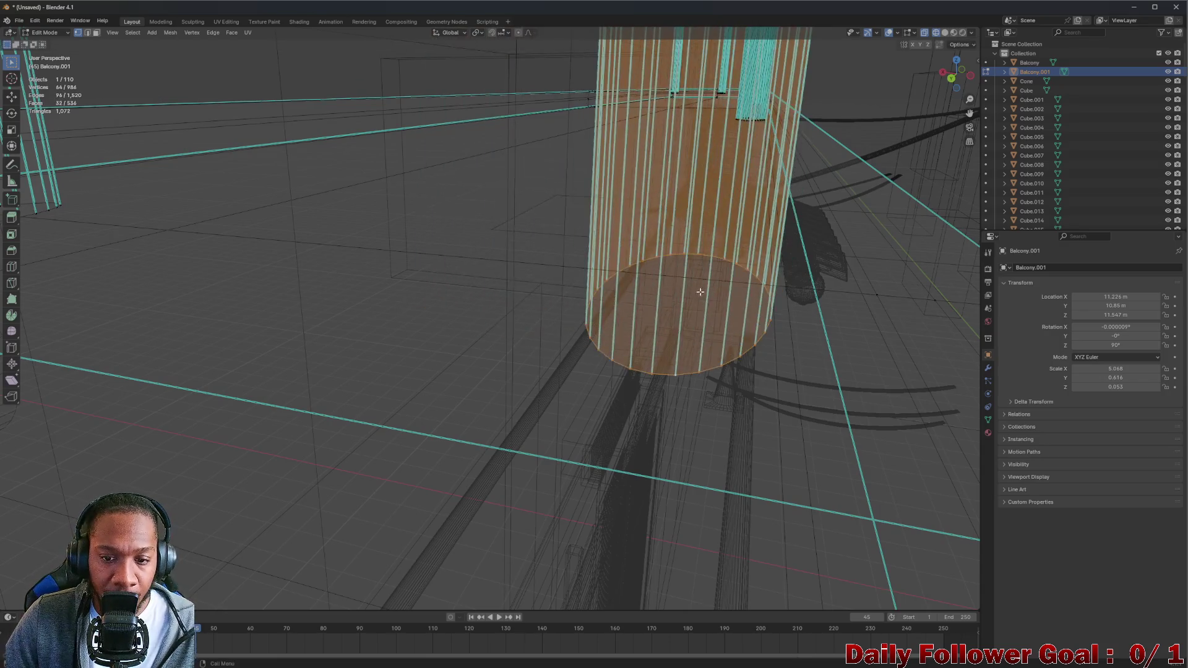
{"action": "scroll", "scroll_direction": "down", "scroll_amount": 3}
{"action": "left_click_drag", "start_coordinate": [806, 223], "coordinate": [742, 266]}
{"action": "scroll", "scroll_direction": "up", "scroll_amount": 3}
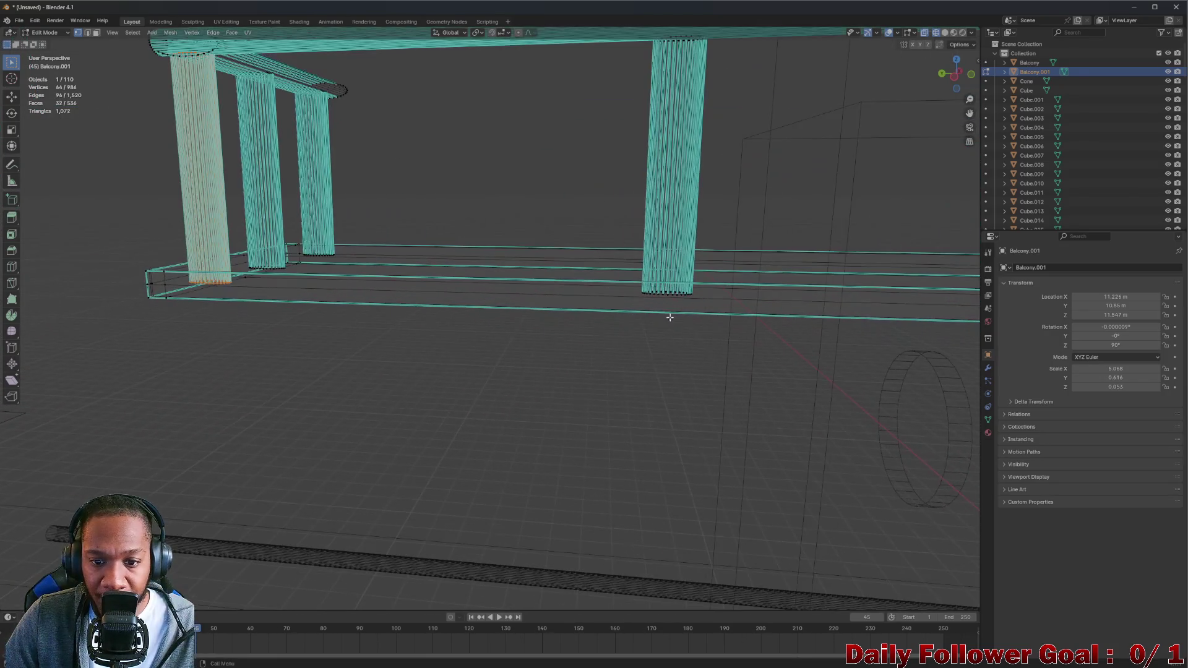
{"action": "left_click", "coordinate": [679, 291]}
{"action": "scroll", "scroll_direction": "up", "scroll_amount": 3}
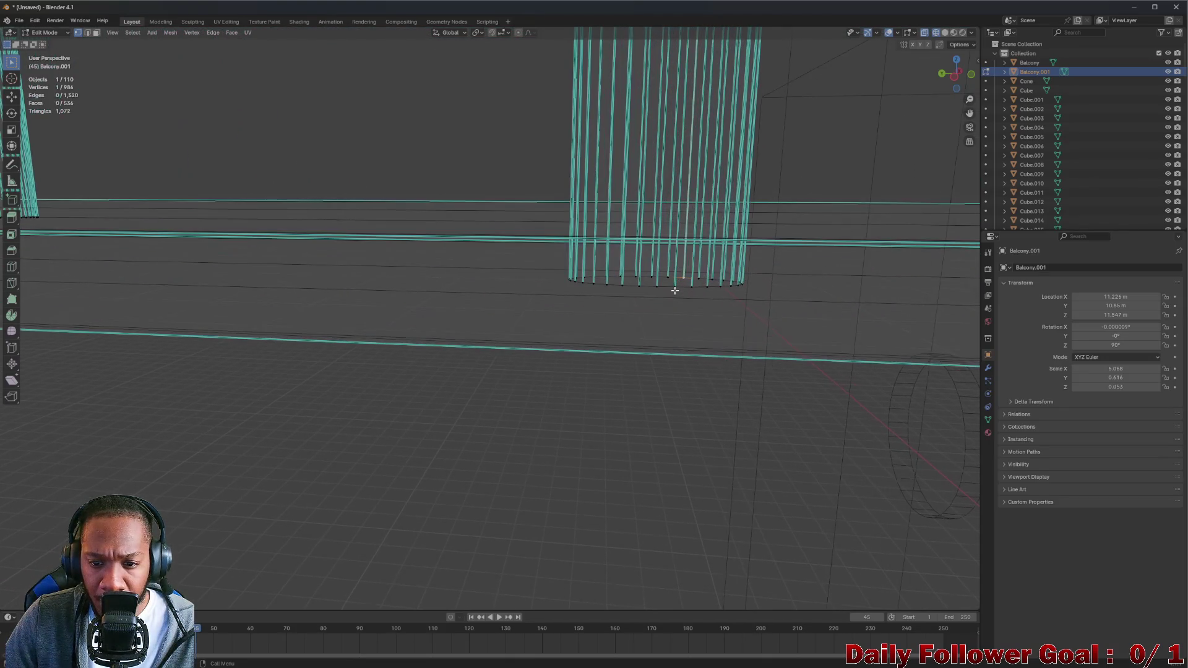
{"action": "key", "text": "ctrl+l"}
{"action": "key", "text": "g"}
{"action": "key", "text": "Escape"}
{"action": "scroll", "scroll_direction": "down", "scroll_amount": 3}
{"action": "left_click_drag", "start_coordinate": [406, 260], "coordinate": [600, 249]}
{"action": "scroll", "scroll_direction": "down", "scroll_amount": 3}
{"action": "scroll", "scroll_direction": "up", "scroll_amount": 3}
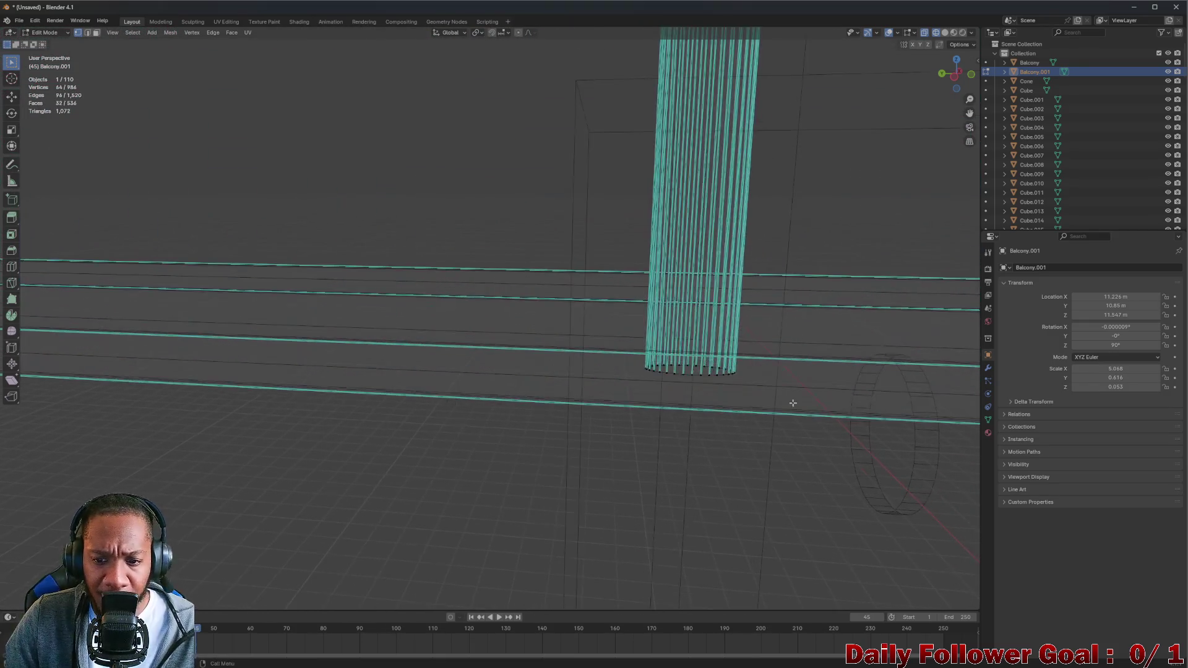
{"action": "key", "text": "ctrl+l"}
{"action": "key", "text": "g"}
{"action": "key", "text": "Escape"}
{"action": "scroll", "scroll_direction": "down", "scroll_amount": 3}
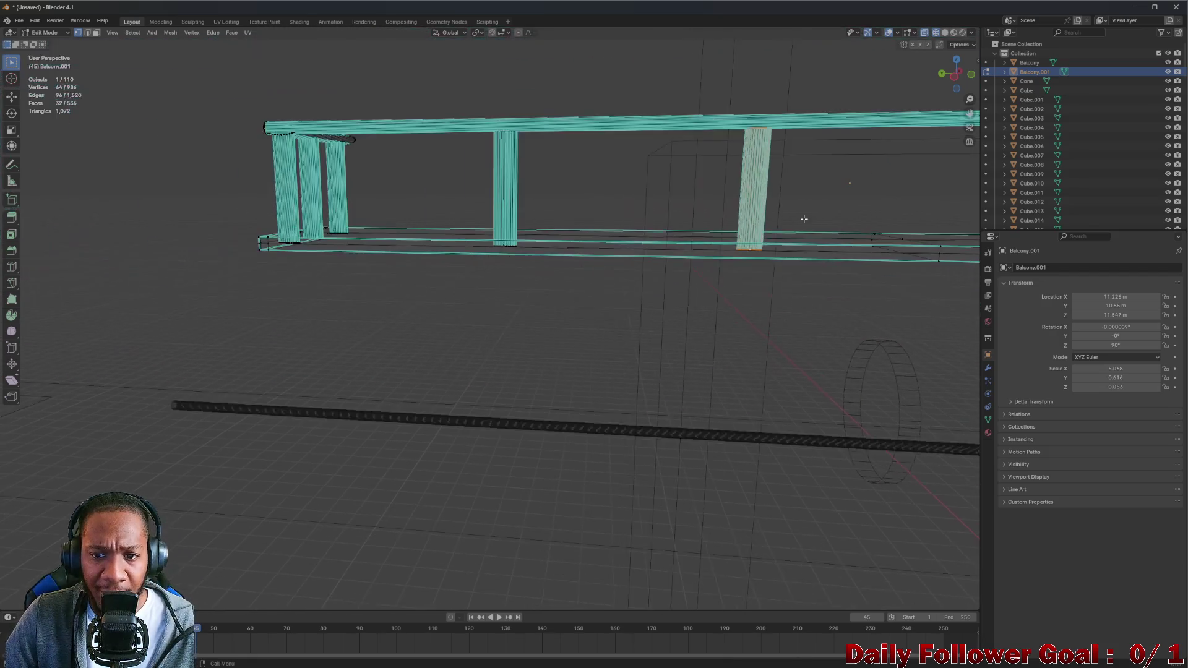
{"action": "left_click_drag", "start_coordinate": [804, 218], "coordinate": [523, 287]}
{"action": "scroll", "scroll_direction": "up", "scroll_amount": 3}
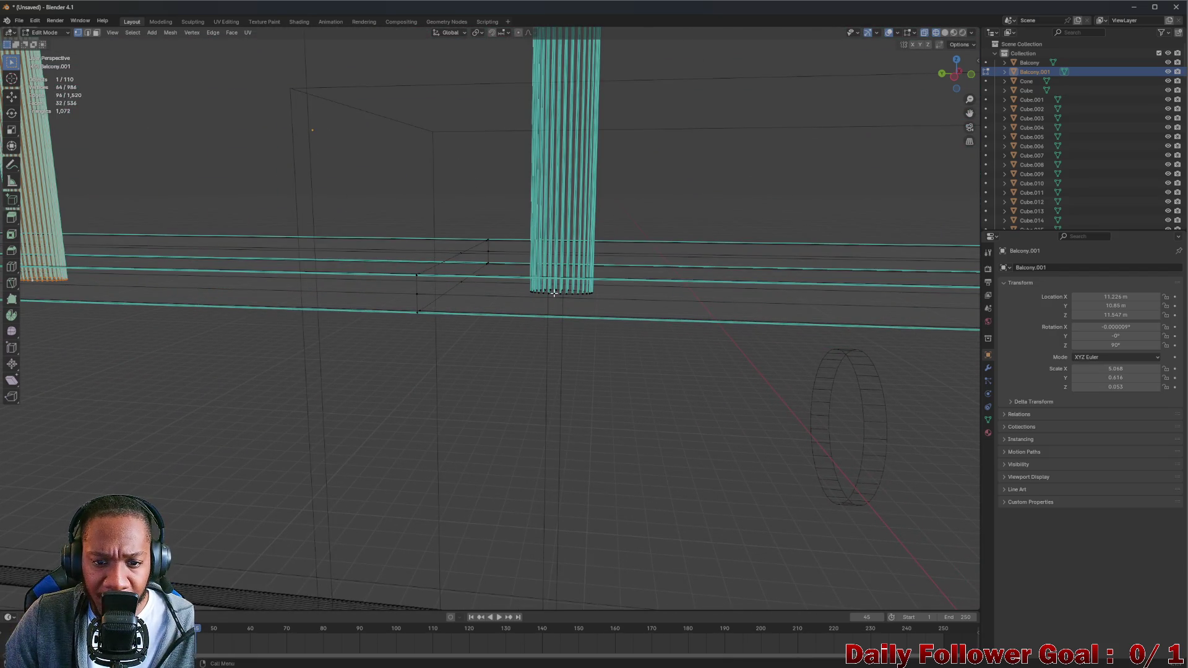
{"action": "key", "text": "g"}
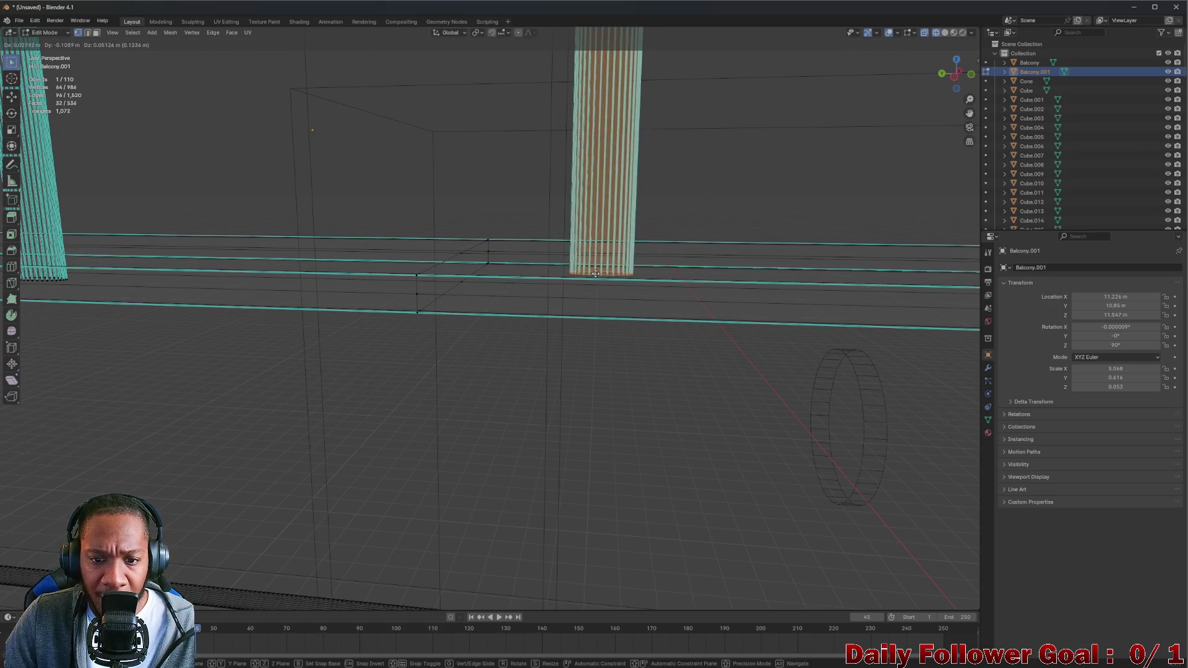
{"action": "left_click", "coordinate": [596, 273]}
{"action": "scroll", "scroll_direction": "down", "scroll_amount": 3}
{"action": "left_click_drag", "start_coordinate": [770, 167], "coordinate": [557, 321]}
{"action": "scroll", "scroll_direction": "up", "scroll_amount": 3}
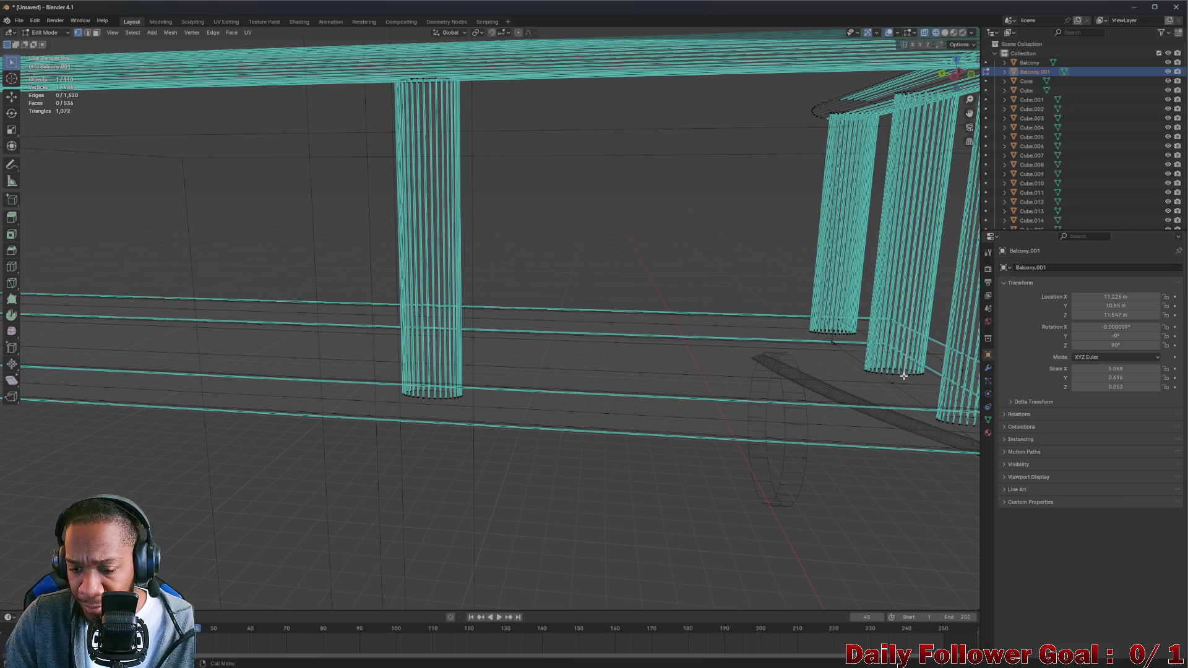
{"action": "key", "text": "l"}
{"action": "scroll", "scroll_direction": "up", "scroll_amount": 3}
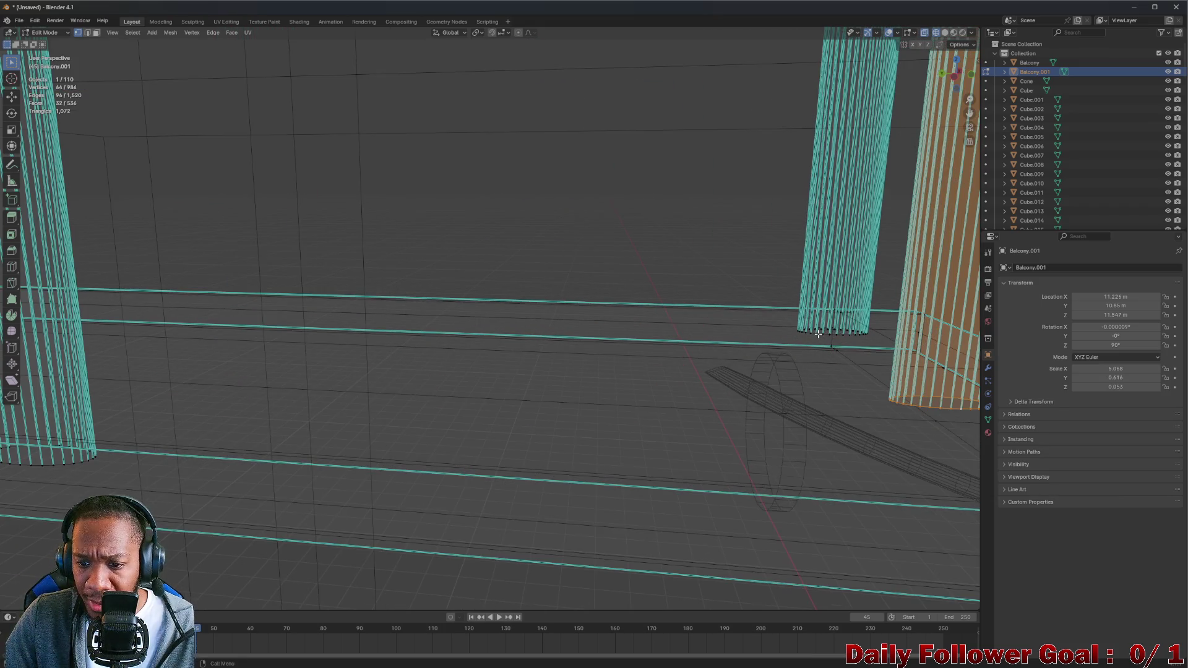
{"action": "left_click", "coordinate": [819, 334]}
{"action": "key", "text": "l"}
{"action": "left_click_drag", "start_coordinate": [819, 334], "coordinate": [866, 353]}
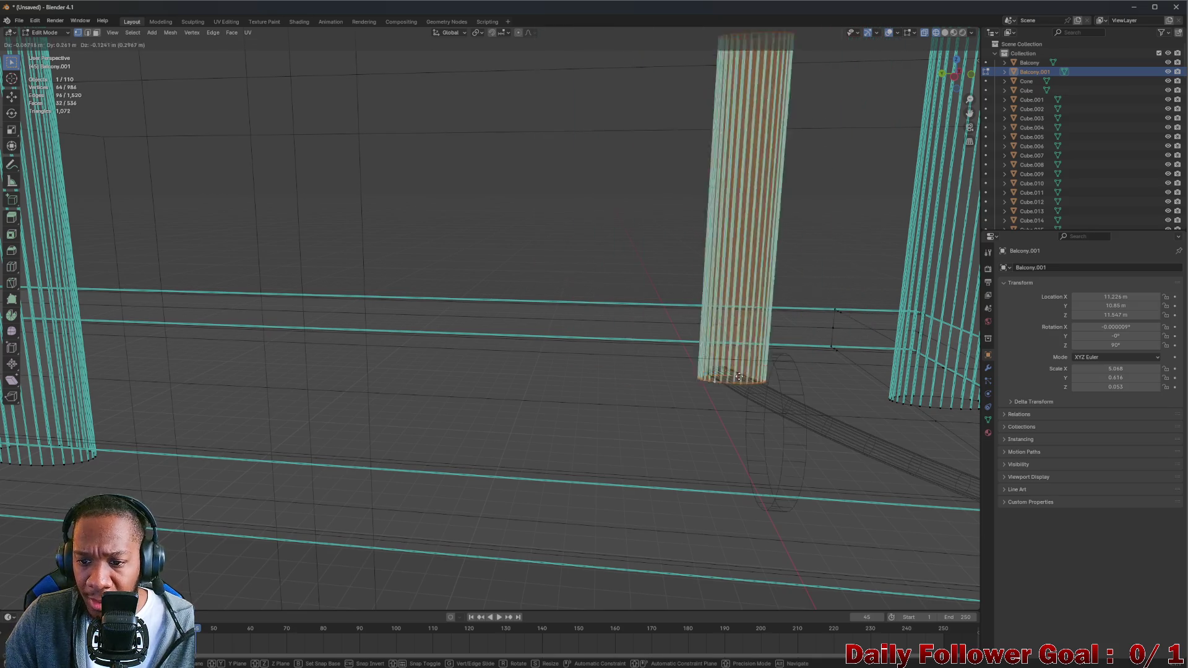
{"action": "scroll", "scroll_direction": "down", "scroll_amount": 3}
{"action": "left_click_drag", "start_coordinate": [487, 357], "coordinate": [520, 349]}
{"action": "left_click_drag", "start_coordinate": [692, 354], "coordinate": [645, 263]}
{"action": "left_click", "coordinate": [645, 263]}
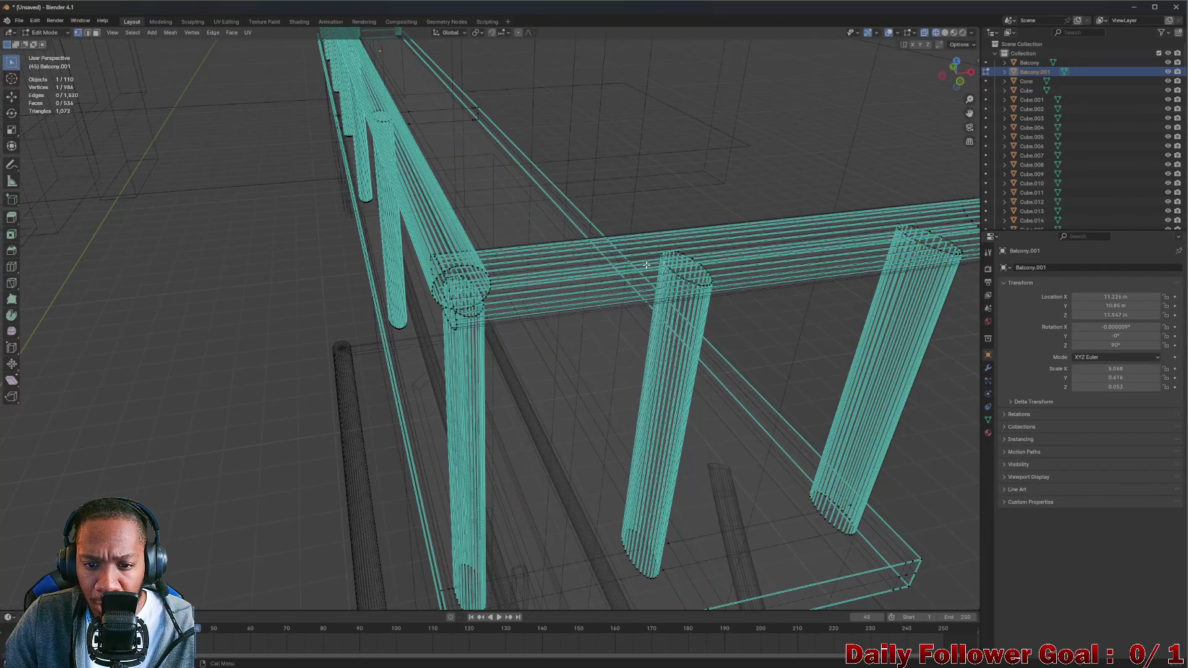
{"action": "left_click_drag", "start_coordinate": [489, 307], "coordinate": [533, 289]}
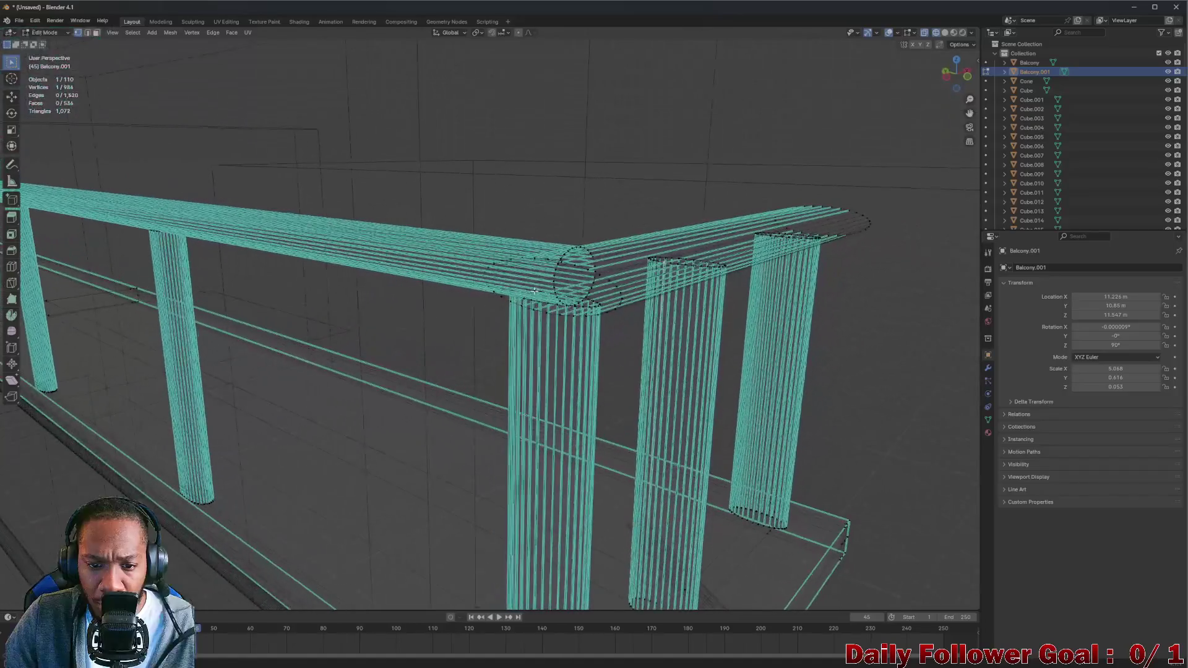
{"action": "key", "text": "l"}
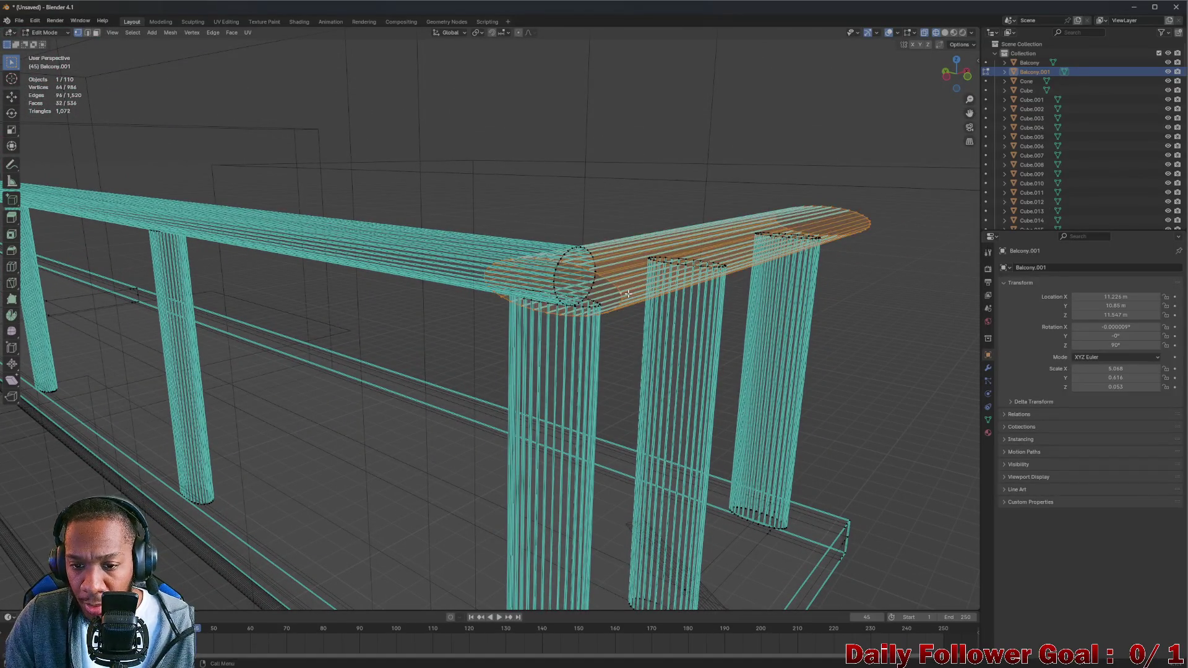
{"action": "key", "text": "g"}
{"action": "right_click", "coordinate": [616, 146]}
{"action": "left_click_drag", "start_coordinate": [616, 146], "coordinate": [318, 250]}
{"action": "scroll", "scroll_direction": "down", "scroll_amount": 3}
{"action": "left_click_drag", "start_coordinate": [262, 278], "coordinate": [889, 122]}
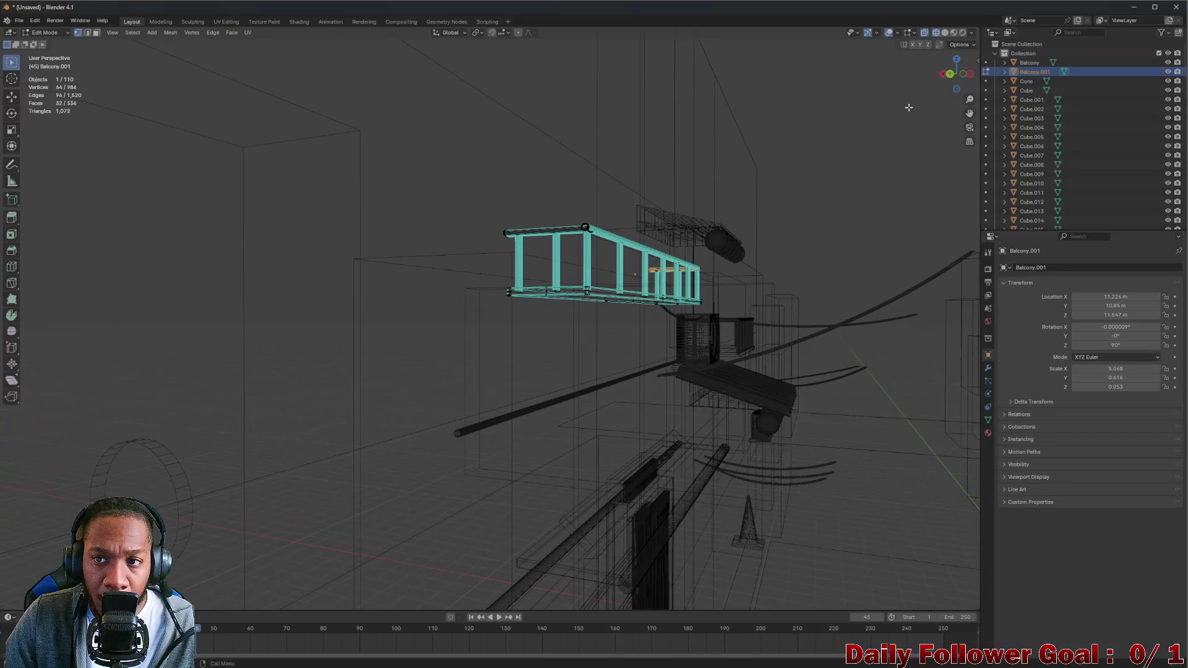
Switch to Solid shading, clear the selection, and inspect the red railing corners
{"action": "left_click", "coordinate": [946, 33]}
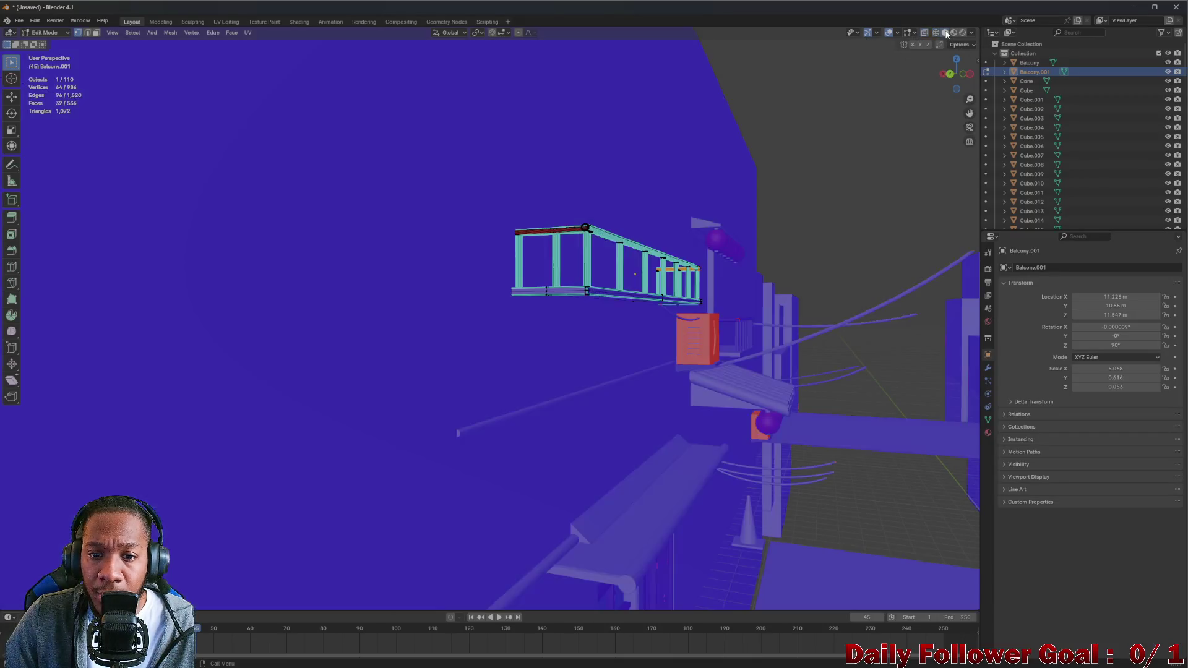
{"action": "left_click_drag", "start_coordinate": [653, 198], "coordinate": [674, 297]}
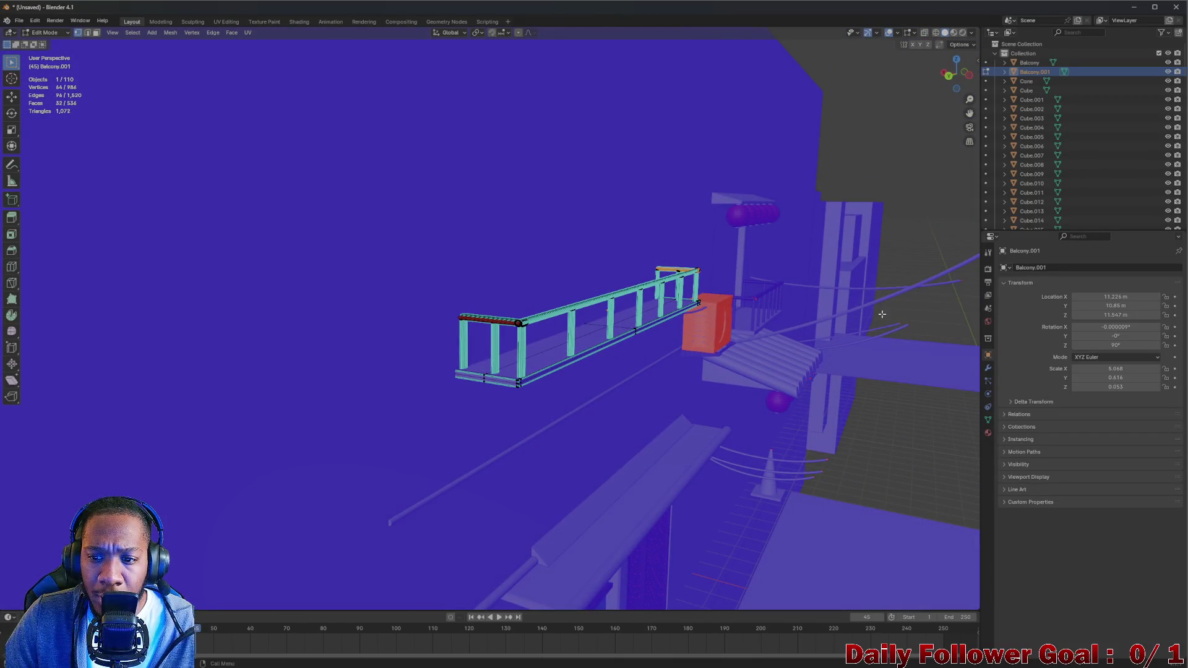
{"action": "left_click", "coordinate": [944, 154]}
{"action": "left_click_drag", "start_coordinate": [944, 154], "coordinate": [804, 260]}
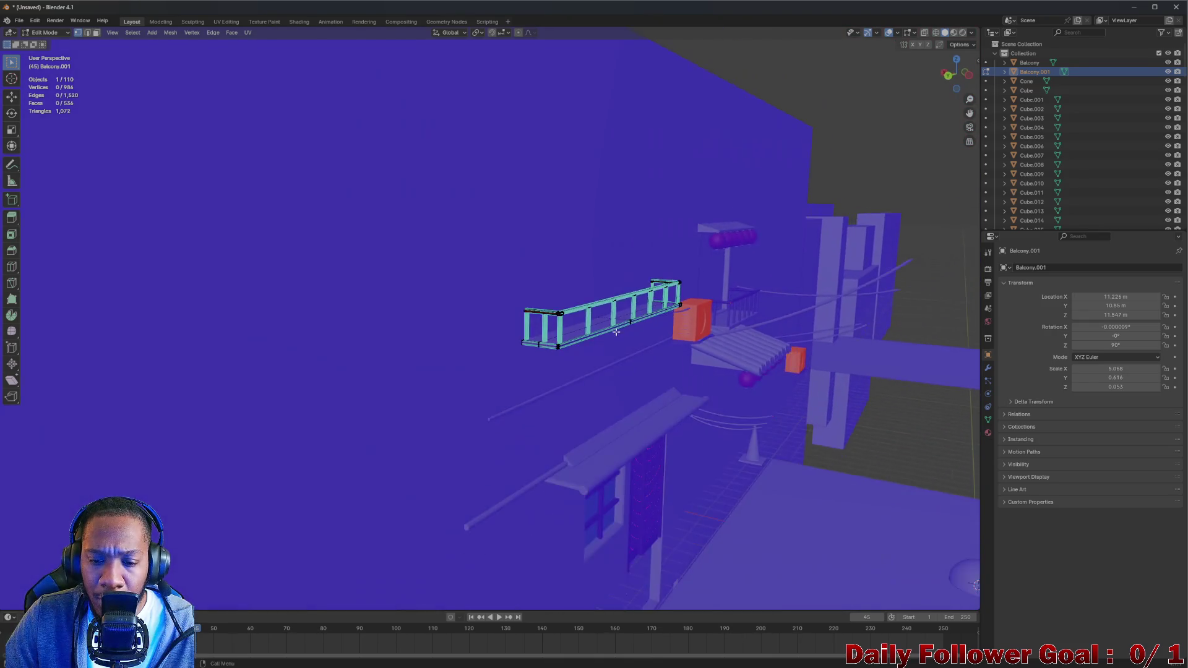
{"action": "scroll", "scroll_direction": "up", "scroll_amount": 3}
{"action": "left_click_drag", "start_coordinate": [648, 376], "coordinate": [741, 426]}
{"action": "scroll", "scroll_direction": "down", "scroll_amount": 3}
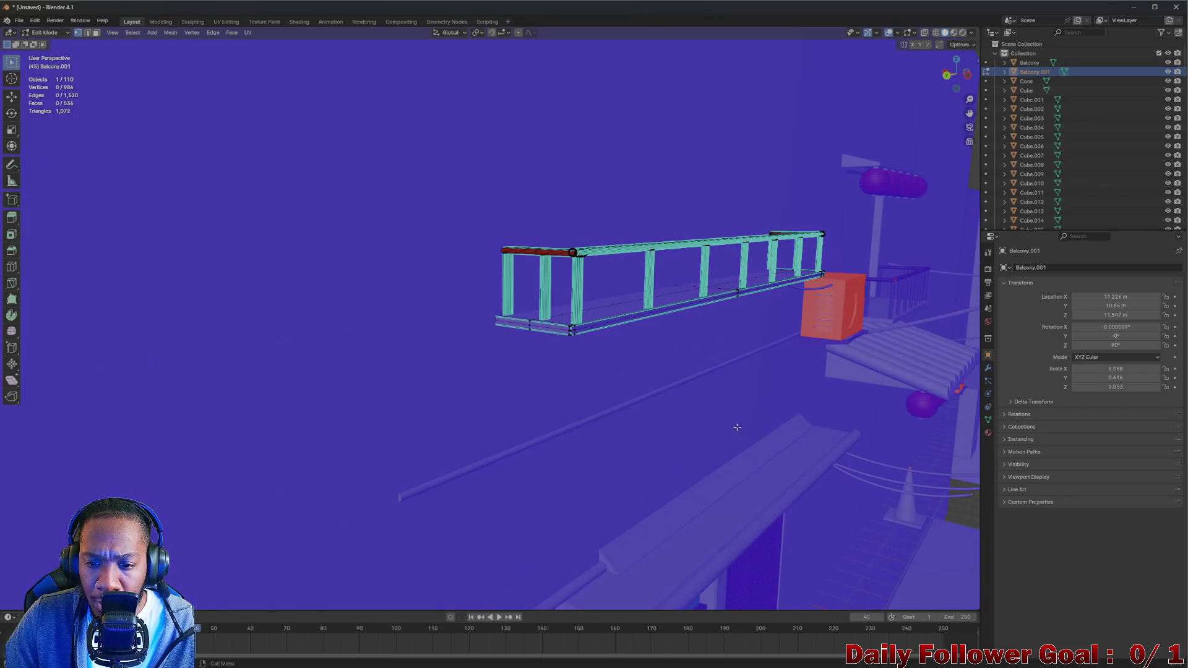
{"action": "scroll", "scroll_direction": "up", "scroll_amount": 3}
{"action": "left_click_drag", "start_coordinate": [530, 262], "coordinate": [636, 349]}
{"action": "scroll", "scroll_direction": "down", "scroll_amount": 3}
{"action": "left_click_drag", "start_coordinate": [714, 392], "coordinate": [658, 332]}
{"action": "scroll", "scroll_direction": "up", "scroll_amount": 3}
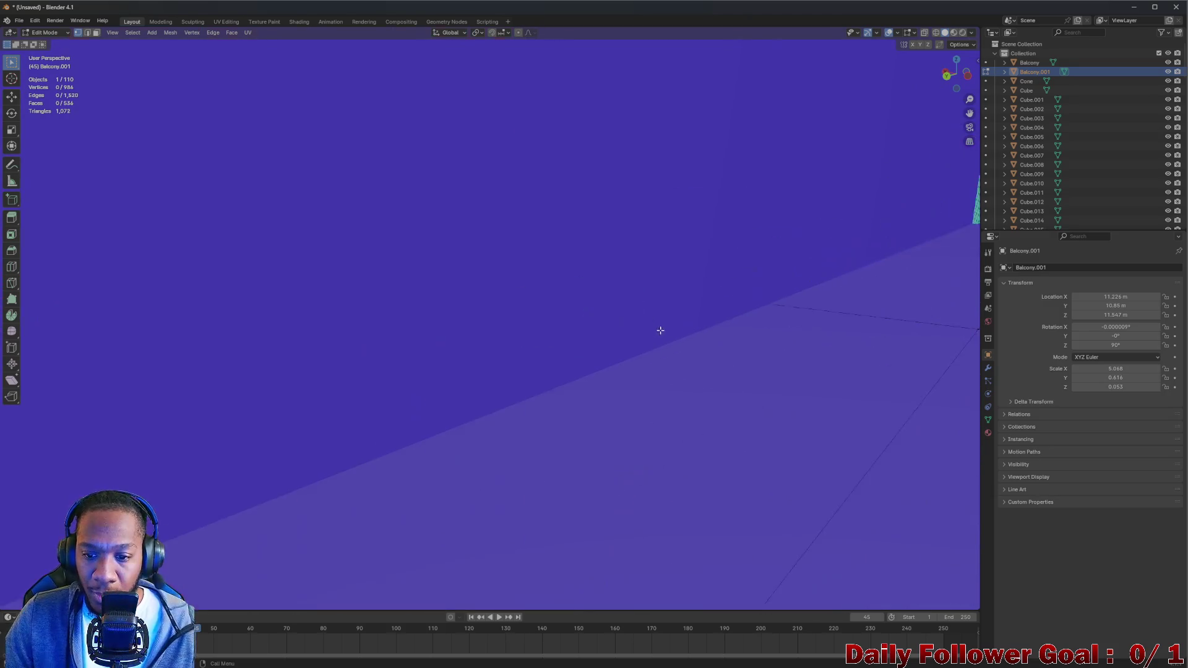
{"action": "scroll", "scroll_direction": "down", "scroll_amount": 3}
Compare with Material Preview, return to face-orientation colours, and box-select the balcony railing
{"action": "left_click", "coordinate": [951, 34]}
{"action": "left_click", "coordinate": [944, 35]}
{"action": "scroll", "scroll_direction": "down", "scroll_amount": 3}
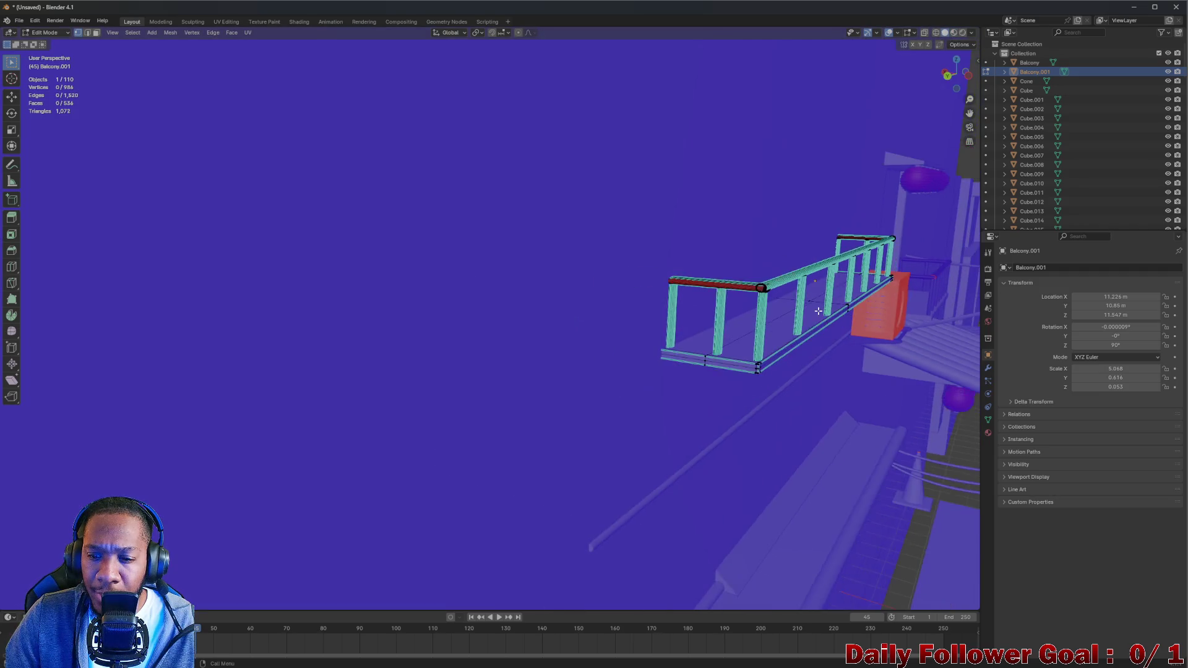
{"action": "scroll", "scroll_direction": "up", "scroll_amount": 3}
{"action": "left_click_drag", "start_coordinate": [790, 308], "coordinate": [751, 322]}
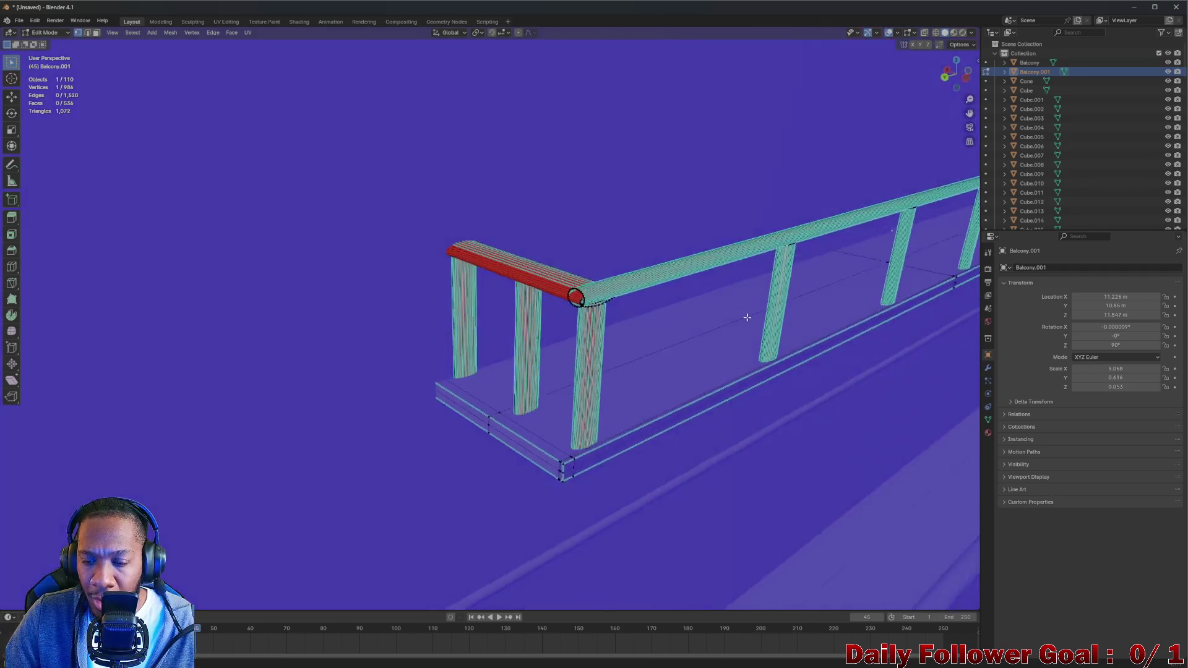
{"action": "scroll", "scroll_direction": "up", "scroll_amount": 3}
{"action": "scroll", "scroll_direction": "down", "scroll_amount": 3}
{"action": "left_click_drag", "start_coordinate": [452, 297], "coordinate": [258, 175]}
{"action": "left_click_drag", "start_coordinate": [258, 175], "coordinate": [634, 420]}
{"action": "left_click_drag", "start_coordinate": [524, 358], "coordinate": [919, 69]}
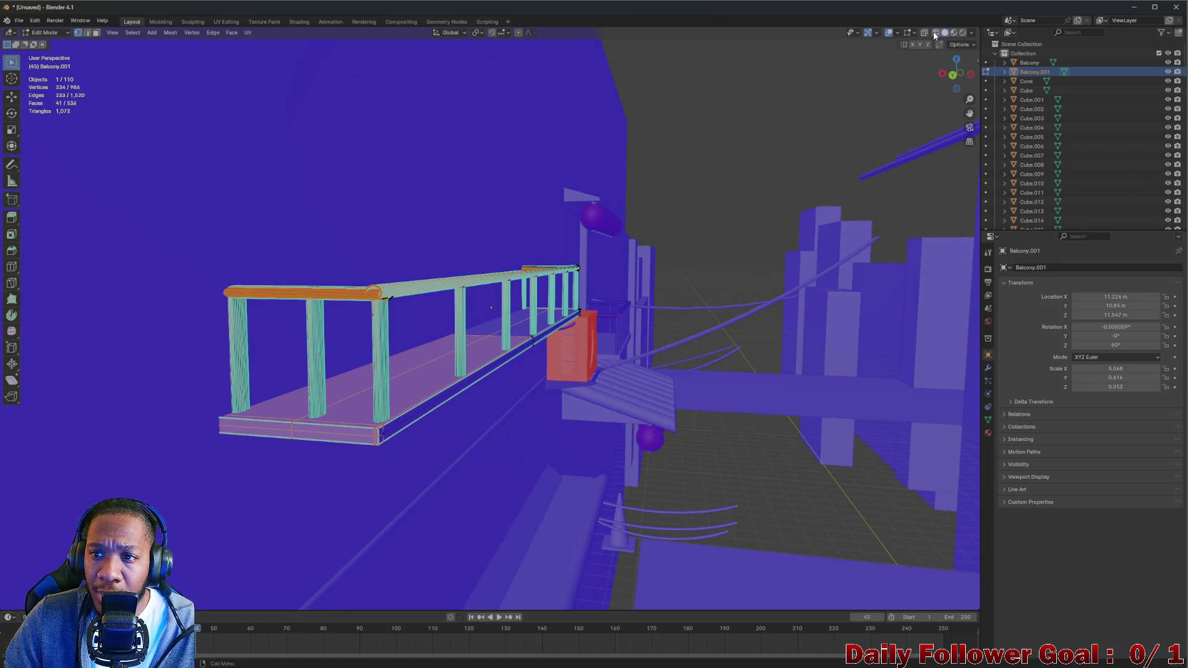
Turn on X-ray, select the whole balcony mesh, and flip its normals
{"action": "left_click", "coordinate": [923, 33]}
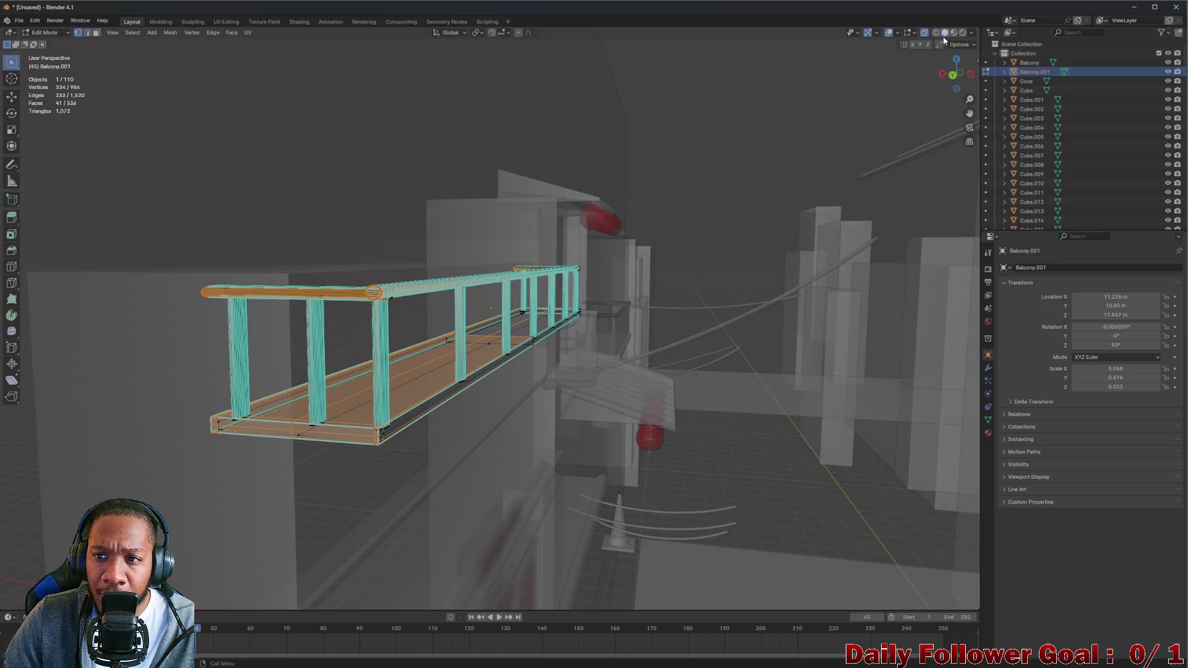
{"action": "left_click_drag", "start_coordinate": [495, 427], "coordinate": [532, 427]}
{"action": "key", "text": "a"}
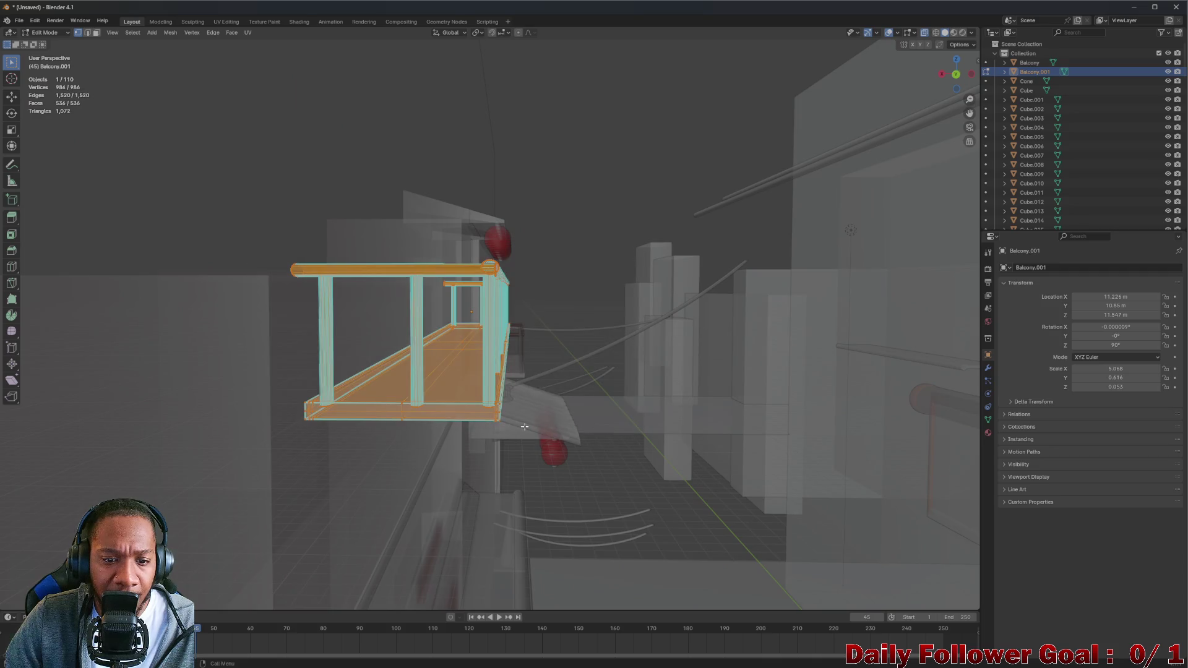
{"action": "scroll", "scroll_direction": "down", "scroll_amount": 3}
{"action": "left_click_drag", "start_coordinate": [332, 209], "coordinate": [588, 399]}
{"action": "left_click_drag", "start_coordinate": [588, 399], "coordinate": [433, 365]}
{"action": "scroll", "scroll_direction": "up", "scroll_amount": 3}
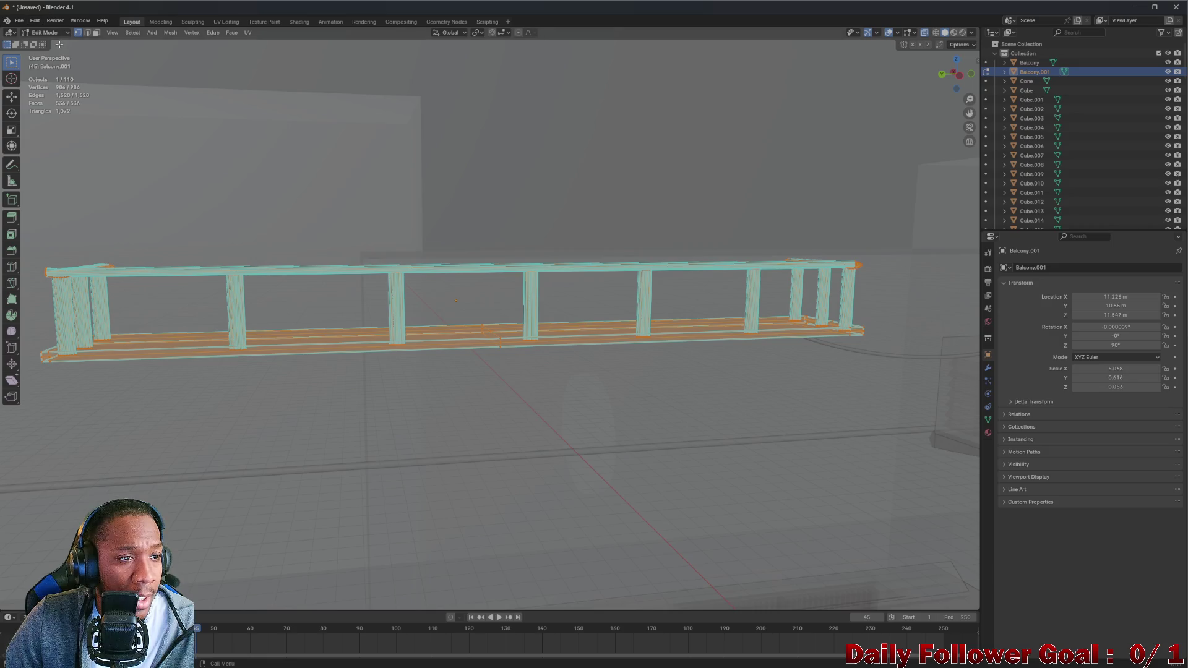
{"action": "left_click", "coordinate": [53, 36]}
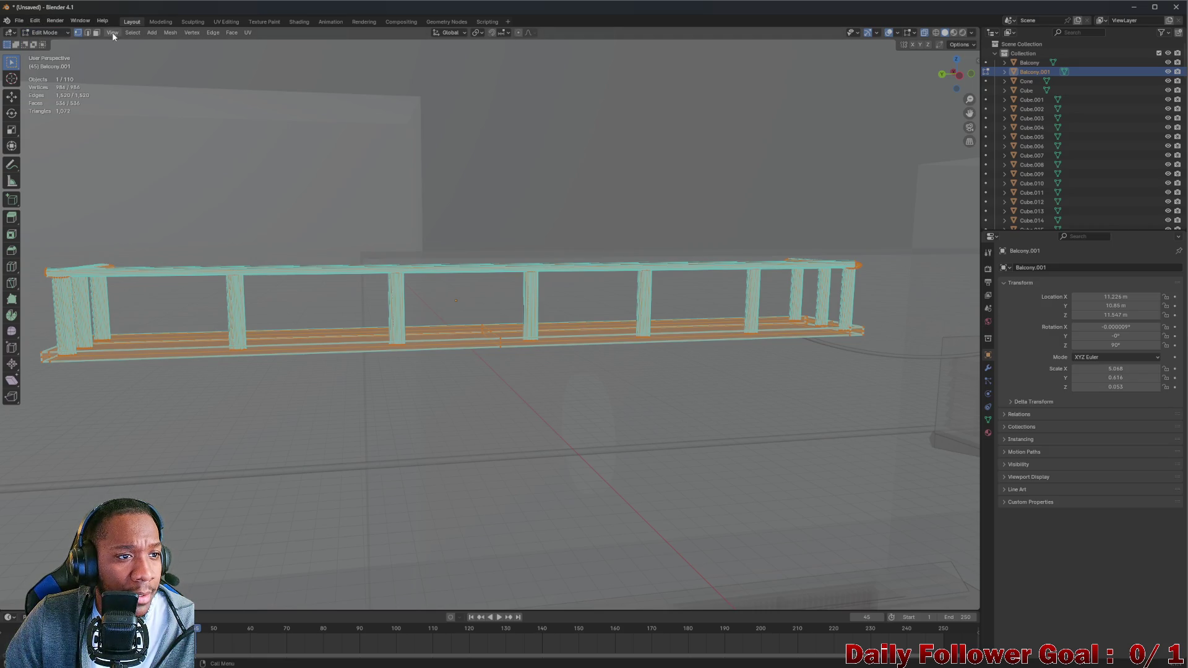
{"action": "left_click", "coordinate": [173, 34]}
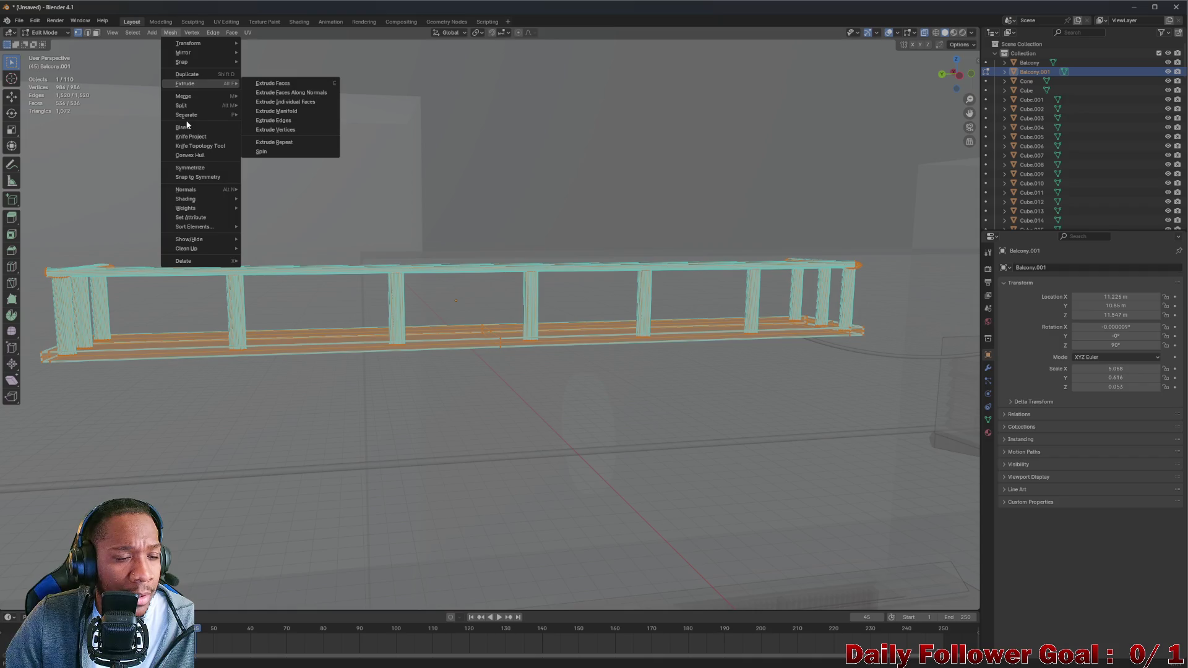
{"action": "mouse_move", "coordinate": [191, 190]}
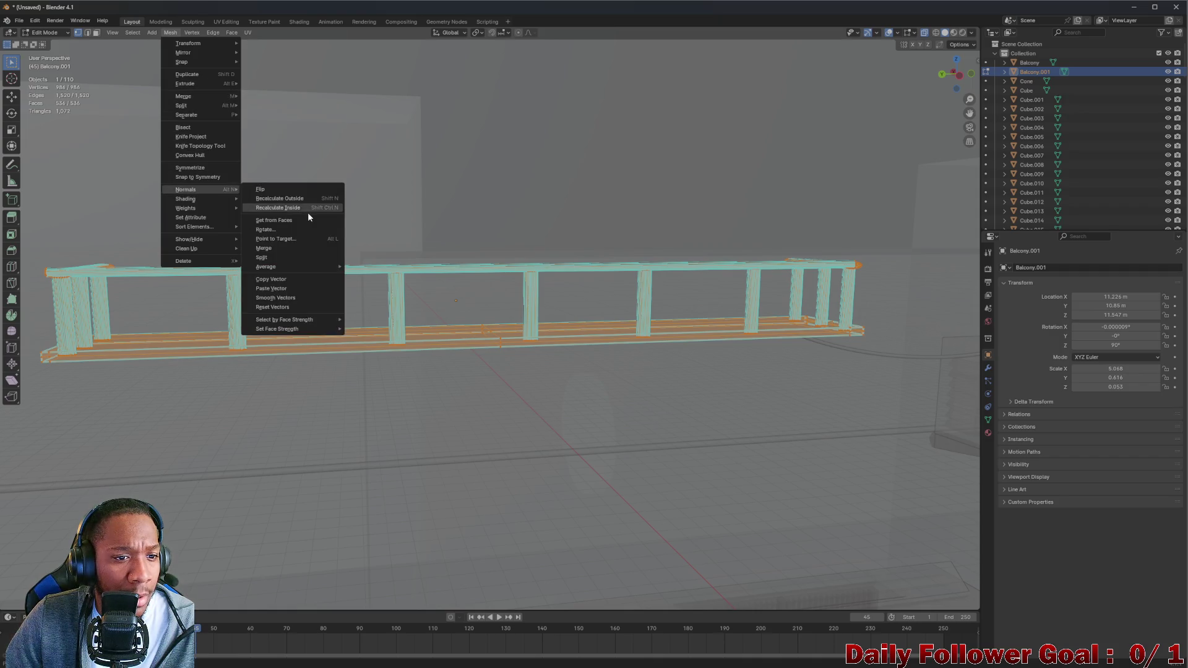
{"action": "left_click", "coordinate": [296, 194]}
{"action": "left_click_drag", "start_coordinate": [213, 278], "coordinate": [462, 389]}
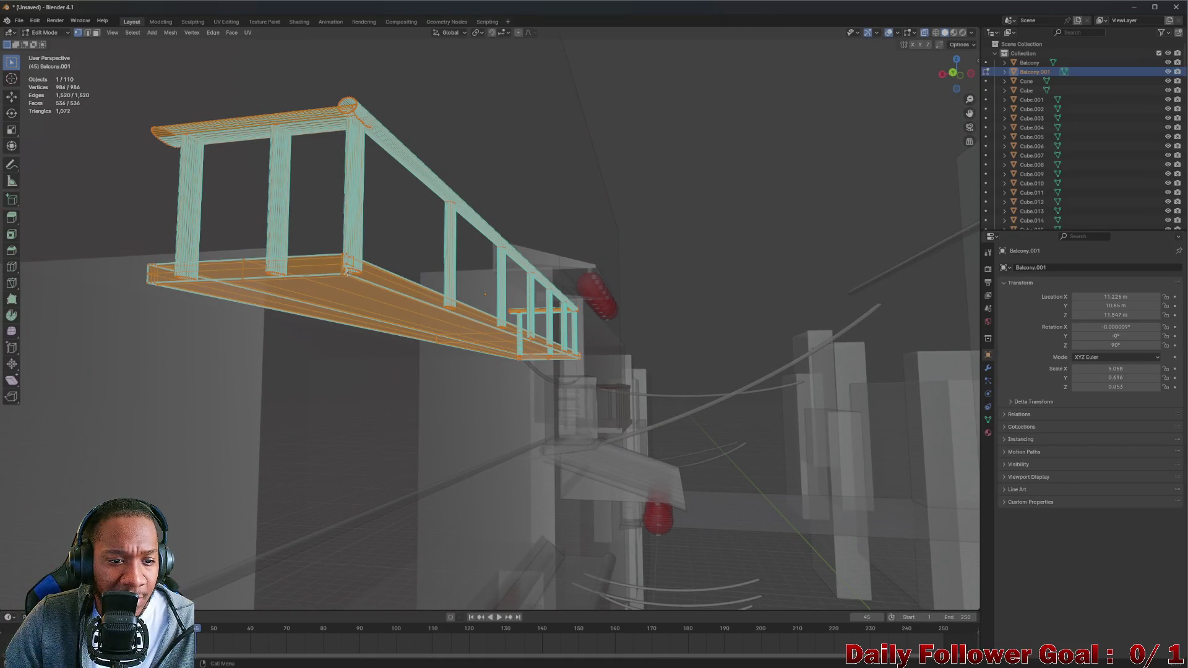
Select the floor slab with Ctrl+L, change its normals again, and return to Object Mode
{"action": "left_click", "coordinate": [349, 272]}
{"action": "left_click_drag", "start_coordinate": [349, 272], "coordinate": [332, 305]}
{"action": "scroll", "scroll_direction": "up", "scroll_amount": 3}
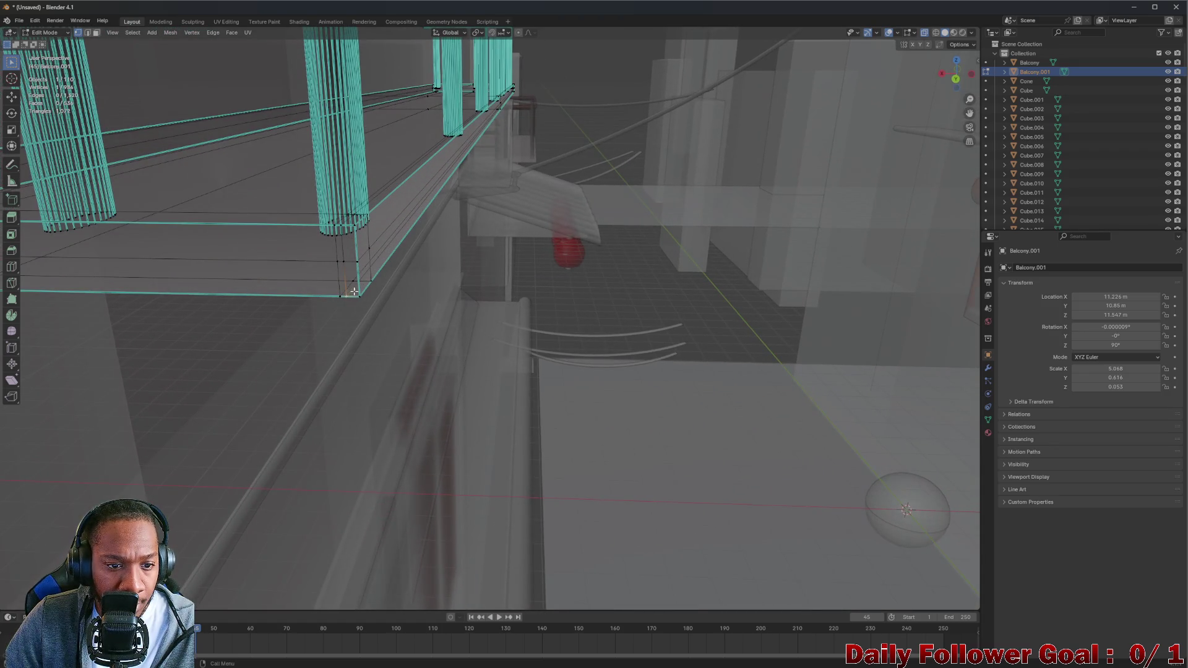
{"action": "key", "text": "ctrl+l"}
{"action": "scroll", "scroll_direction": "down", "scroll_amount": 3}
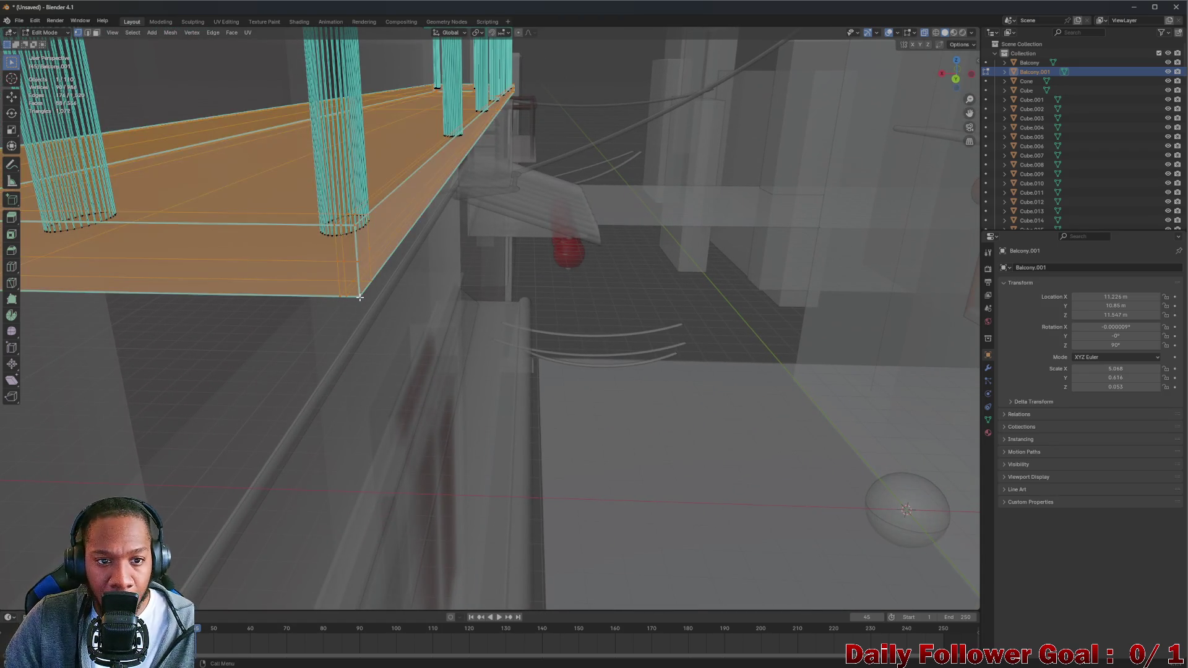
{"action": "left_click", "coordinate": [170, 33]}
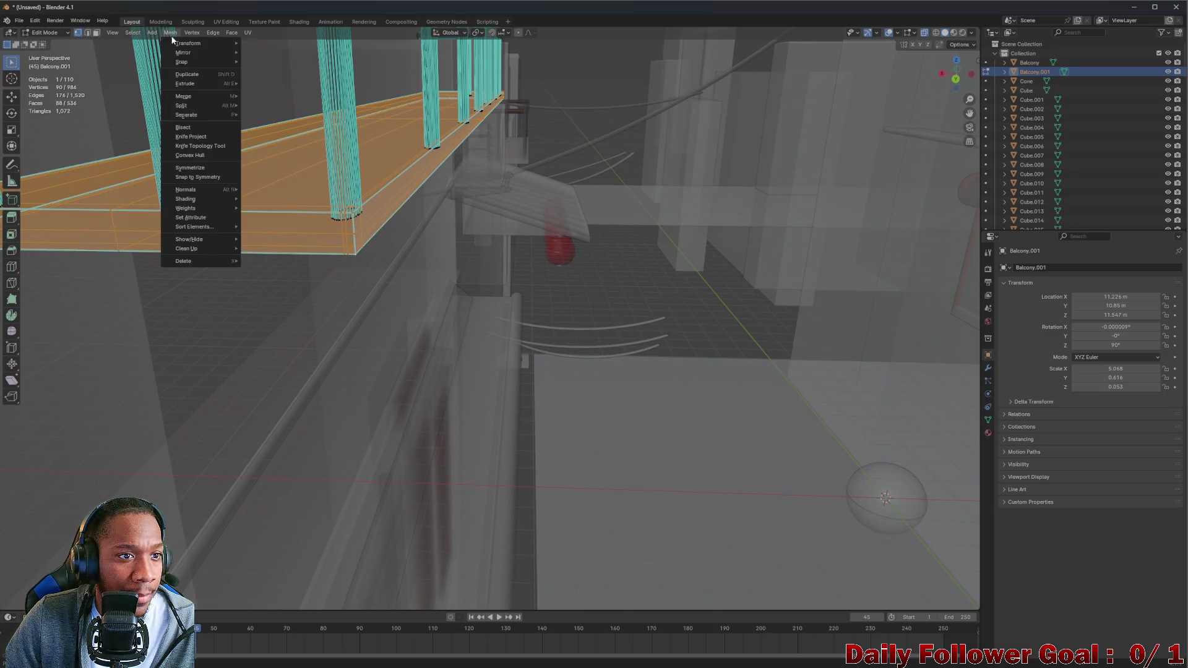
{"action": "mouse_move", "coordinate": [216, 190]}
{"action": "left_click", "coordinate": [276, 189]}
{"action": "left_click_drag", "start_coordinate": [276, 189], "coordinate": [318, 137]}
{"action": "left_click", "coordinate": [63, 32]}
{"action": "left_click", "coordinate": [60, 45]}
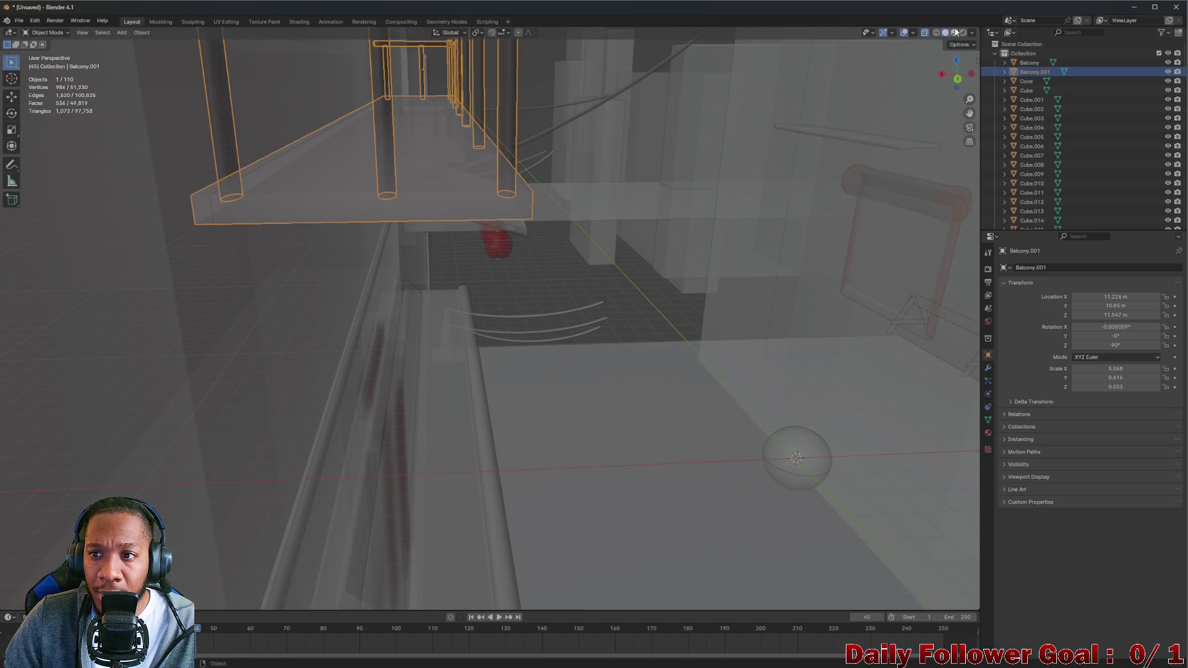
Turn off X-ray and select the red AC unit flat.004 near the balcony
{"action": "left_click", "coordinate": [926, 34]}
{"action": "left_click_drag", "start_coordinate": [498, 155], "coordinate": [362, 157]}
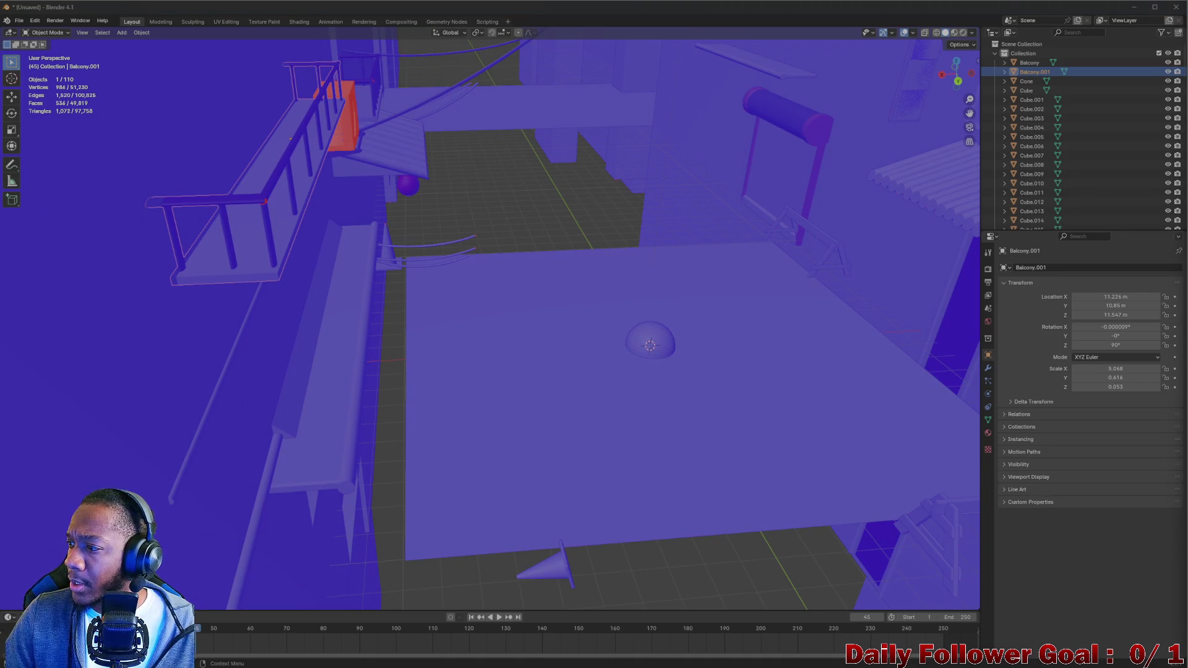
{"action": "left_click_drag", "start_coordinate": [743, 297], "coordinate": [392, 134]}
{"action": "left_click", "coordinate": [422, 140]}
{"action": "scroll", "scroll_direction": "up", "scroll_amount": 3}
{"action": "left_click", "coordinate": [47, 32]}
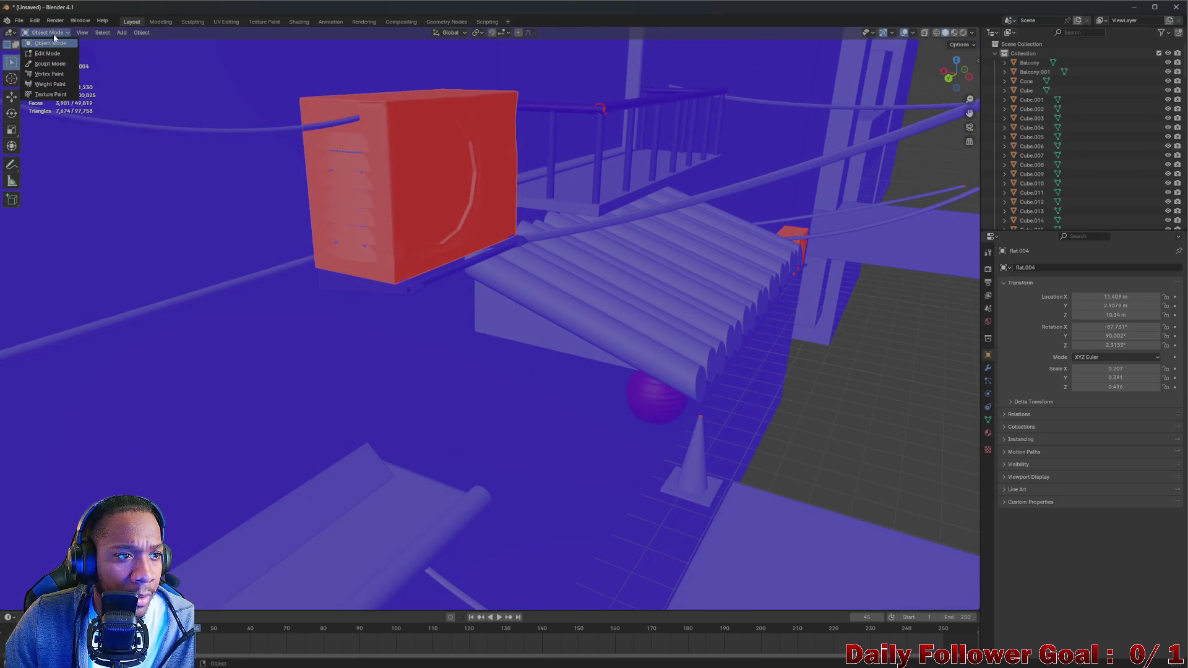
Put flat.004 into Edit Mode and zoom in on its wireframe
{"action": "left_click", "coordinate": [43, 52]}
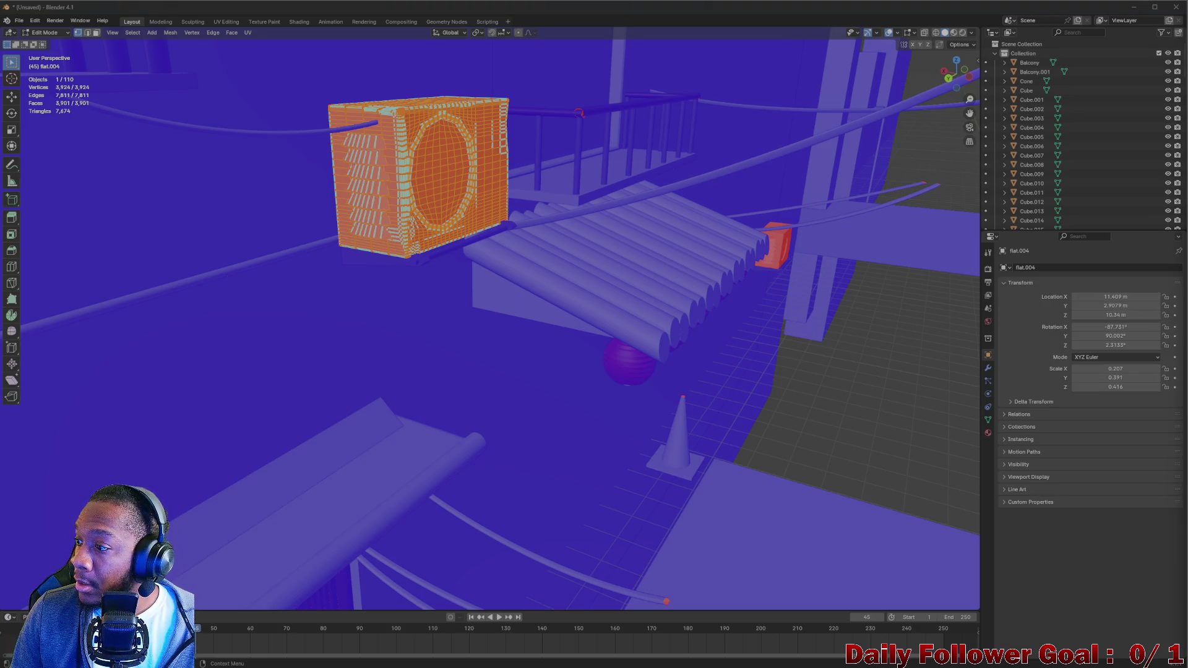
{"action": "left_click_drag", "start_coordinate": [730, 186], "coordinate": [423, 159]}
{"action": "scroll", "scroll_direction": "up", "scroll_amount": 3}
Select the AC unit body and each of its louvers as linked geometry
{"action": "left_click", "coordinate": [471, 144]}
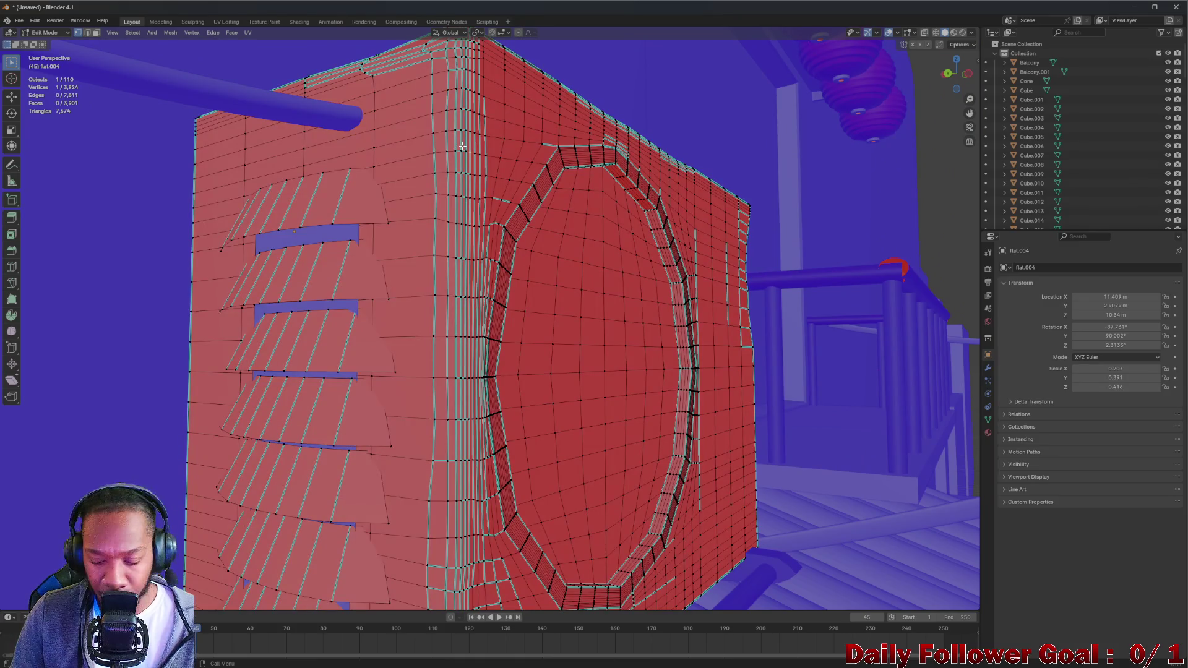
{"action": "key", "text": "ctrl+l"}
{"action": "left_click", "coordinate": [361, 250]}
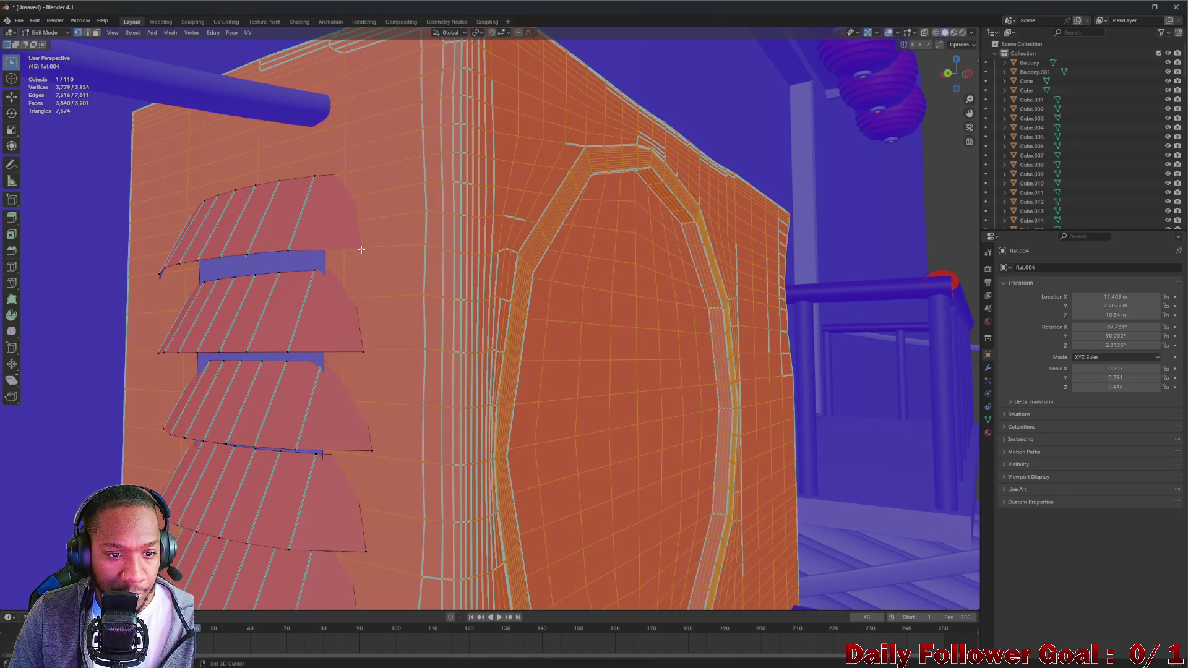
{"action": "key", "text": "ctrl+l"}
{"action": "left_click", "coordinate": [361, 352]}
{"action": "key", "text": "ctrl+l"}
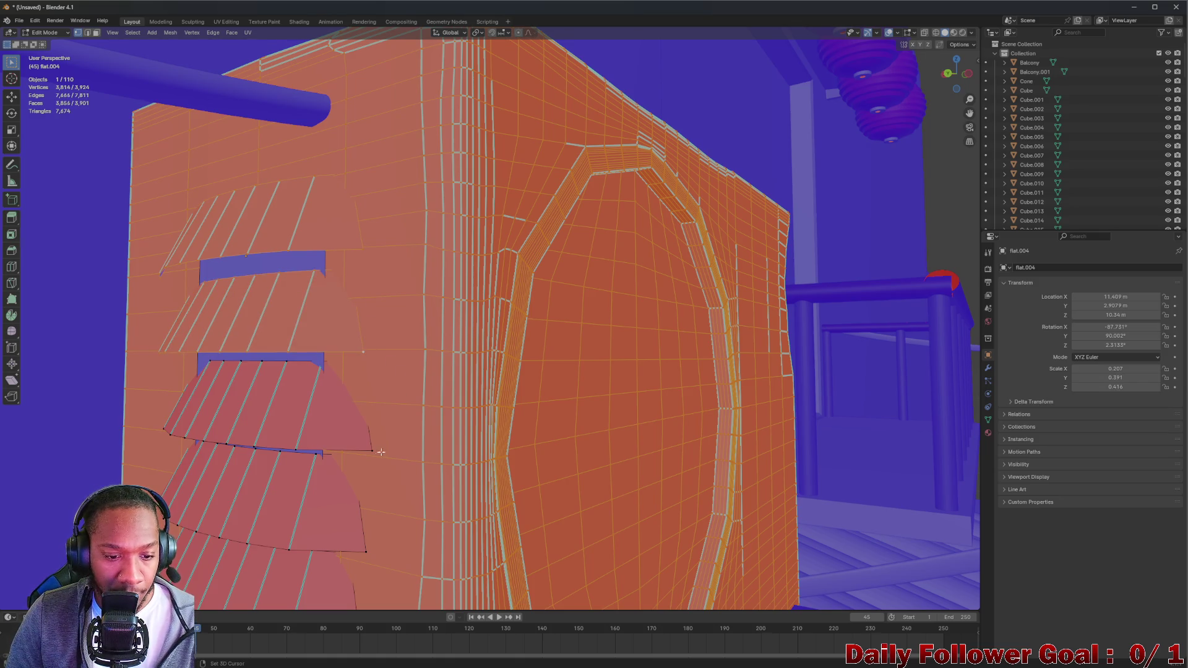
{"action": "left_click", "coordinate": [370, 449]}
{"action": "key", "text": "ctrl+l"}
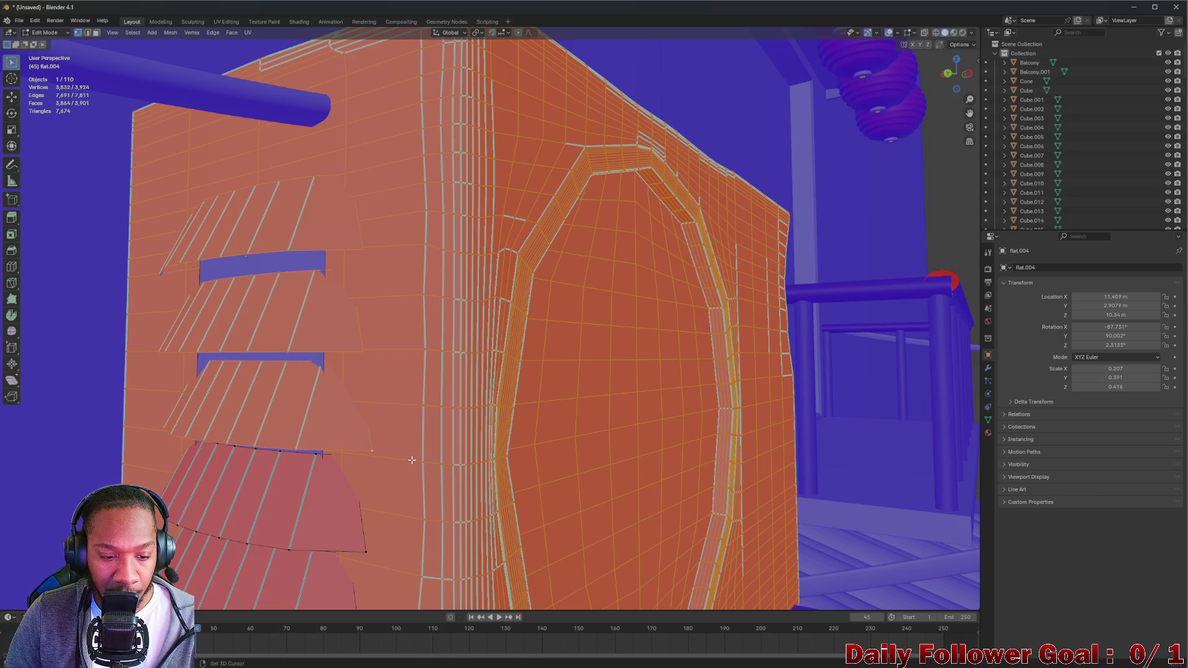
{"action": "left_click_drag", "start_coordinate": [411, 451], "coordinate": [399, 361]}
{"action": "left_click", "coordinate": [352, 383]}
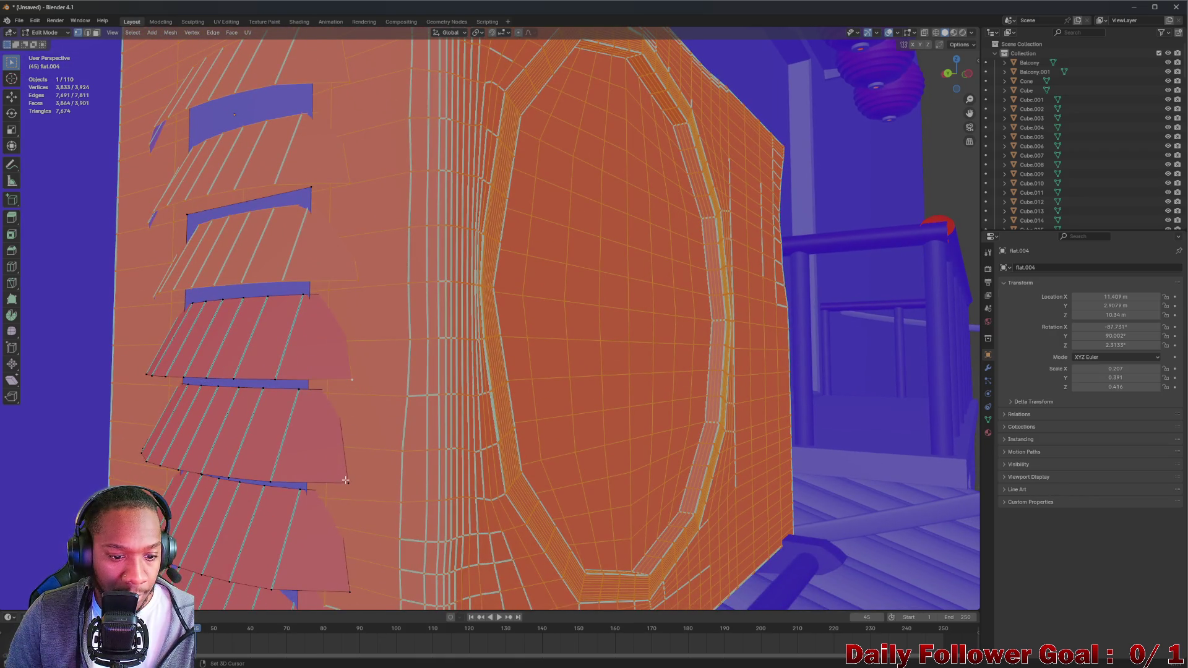
{"action": "key", "text": "ctrl+l"}
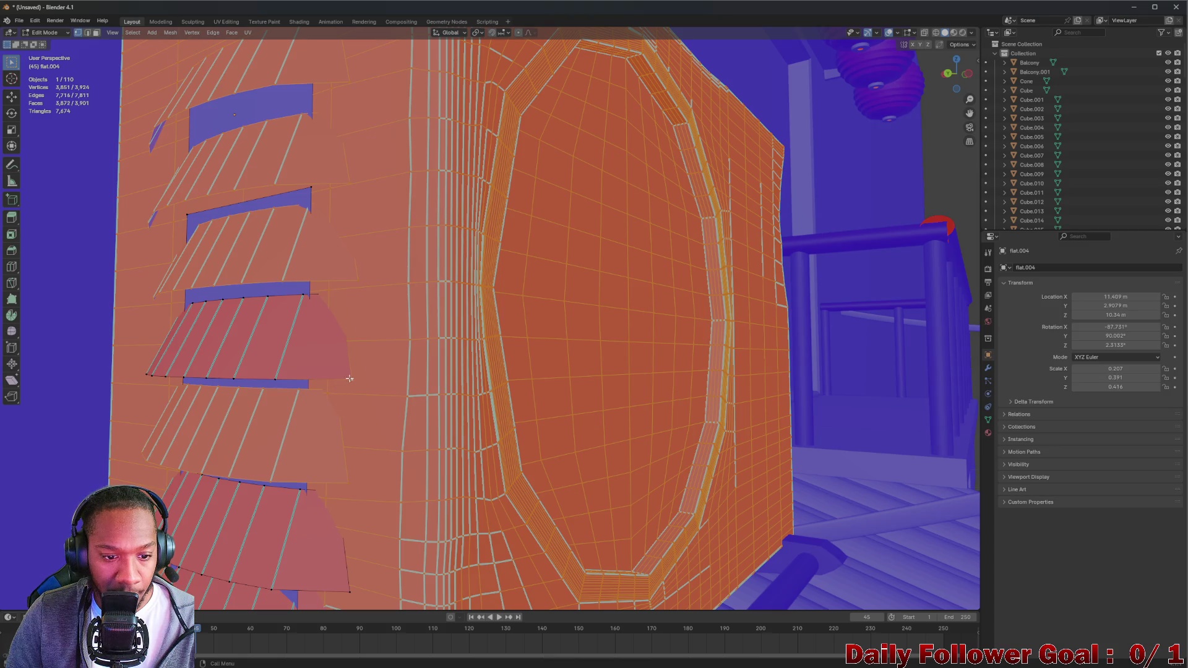
{"action": "key", "text": "ctrl+l"}
{"action": "left_click_drag", "start_coordinate": [351, 379], "coordinate": [366, 419]}
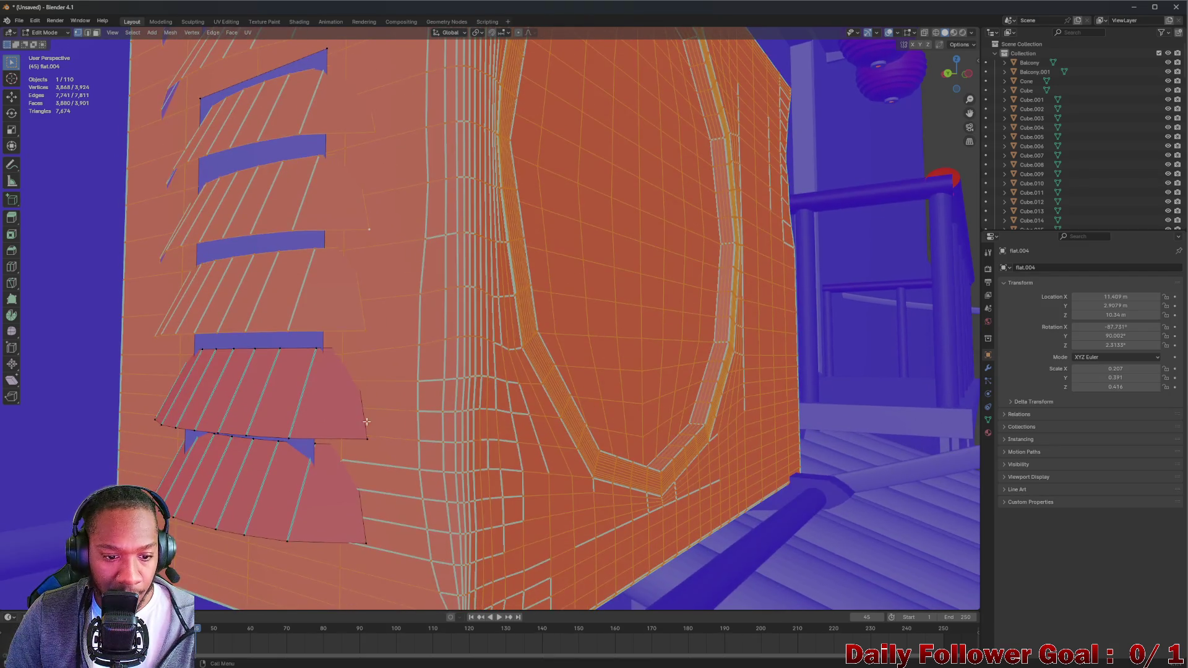
{"action": "key", "text": "l"}
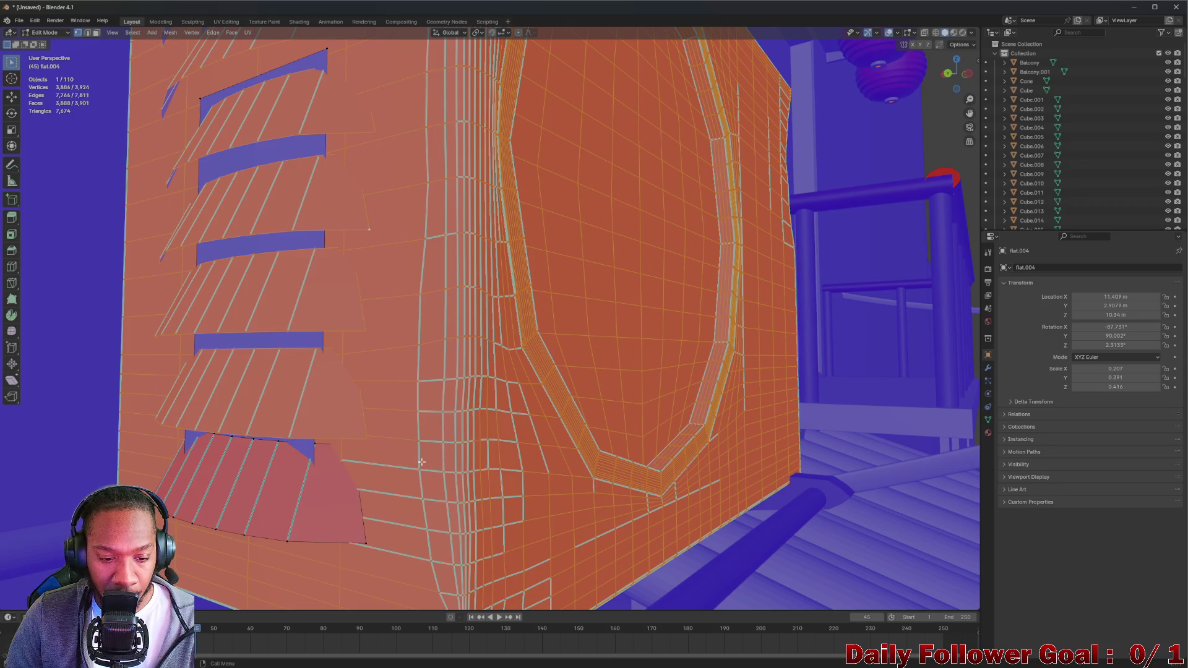
{"action": "key", "text": "l"}
{"action": "scroll", "scroll_direction": "down", "scroll_amount": 3}
{"action": "left_click_drag", "start_coordinate": [433, 433], "coordinate": [474, 362]}
Flip the selected faces' normals, deselect all, and return to Object Mode
{"action": "left_click", "coordinate": [173, 34]}
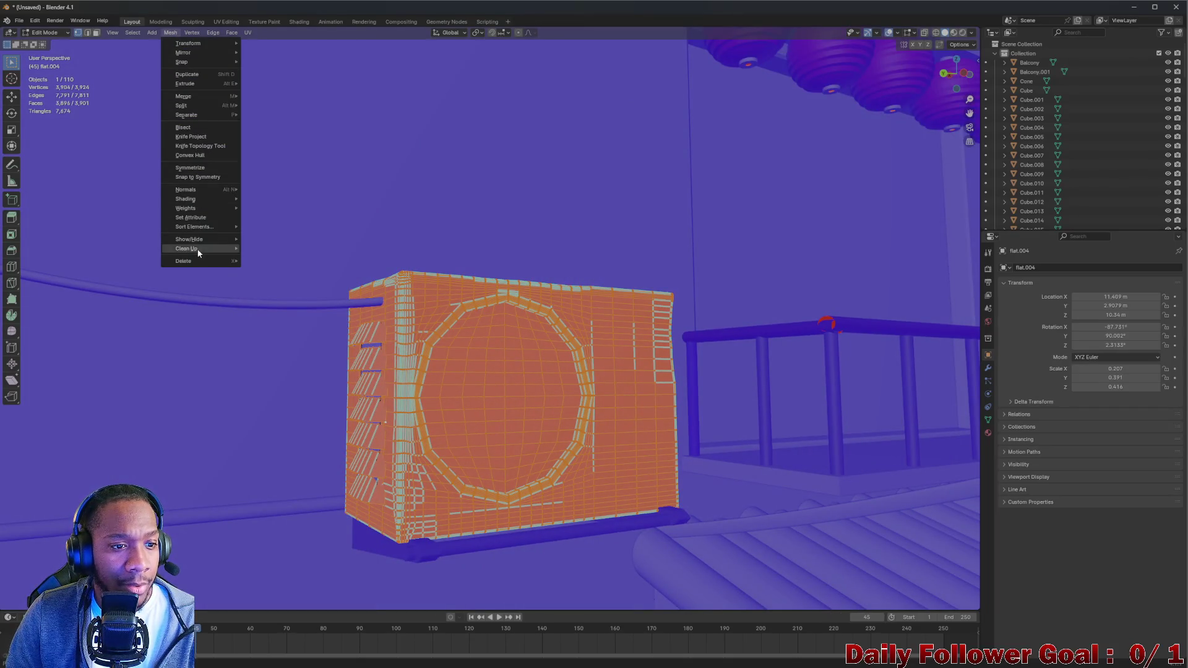
{"action": "mouse_move", "coordinate": [202, 189]}
{"action": "left_click", "coordinate": [262, 190]}
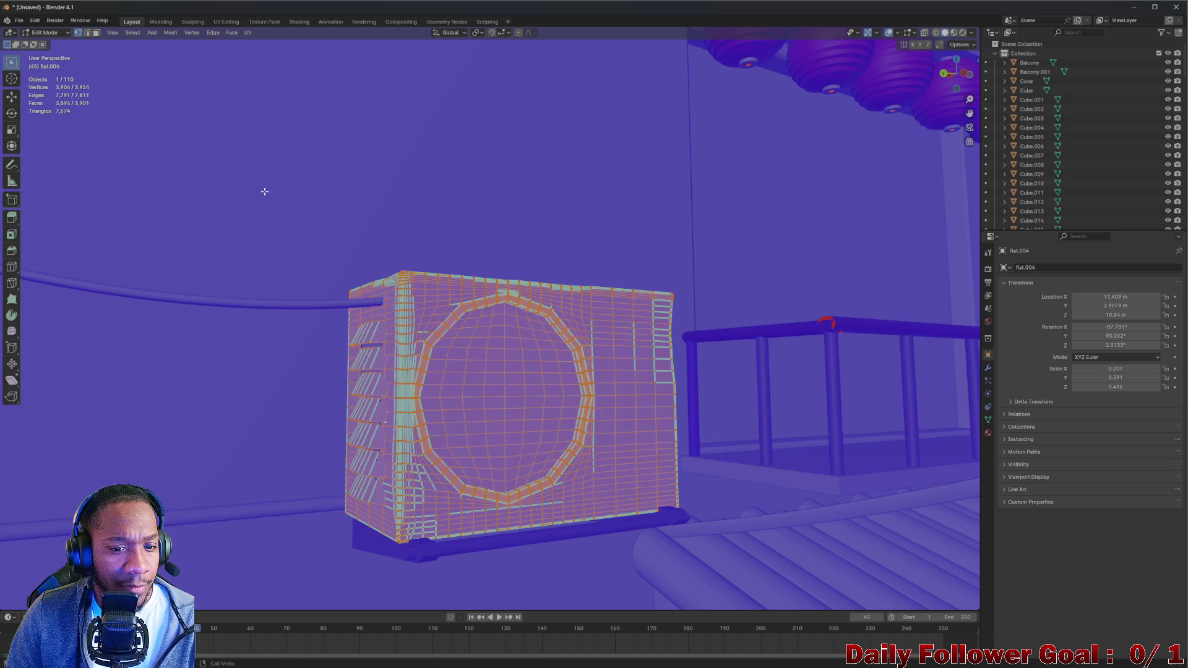
{"action": "key", "text": "alt+a"}
{"action": "left_click", "coordinate": [45, 32]}
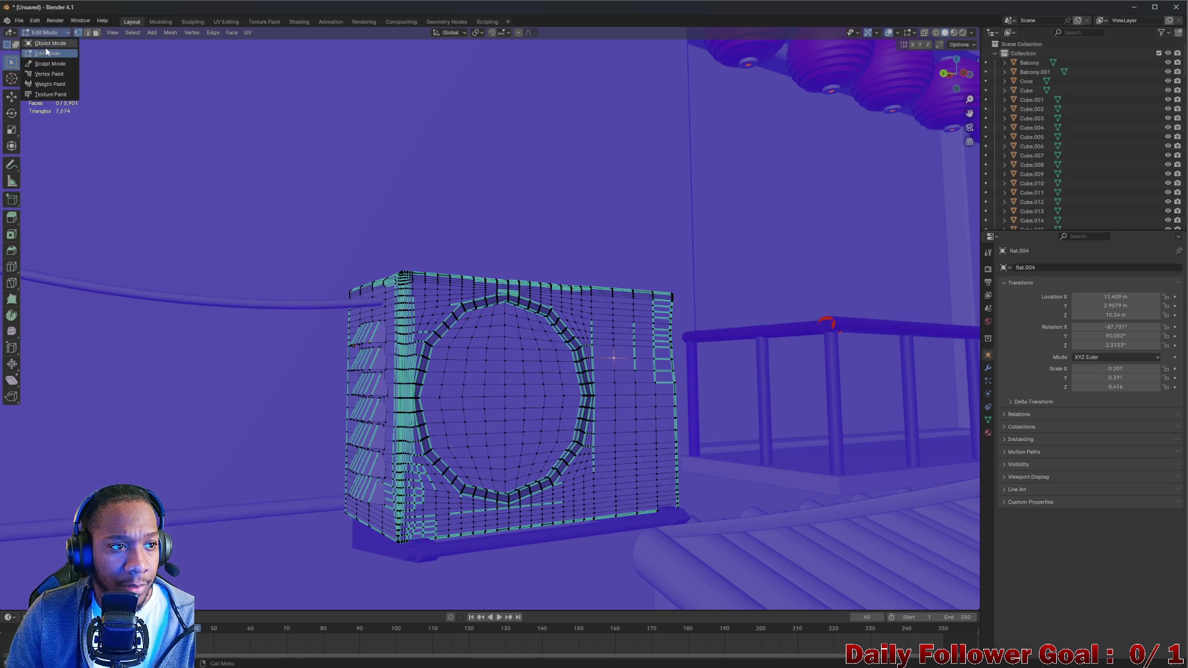
{"action": "left_click", "coordinate": [55, 49]}
{"action": "left_click_drag", "start_coordinate": [55, 50], "coordinate": [678, 354]}
{"action": "scroll", "scroll_direction": "up", "scroll_amount": 3}
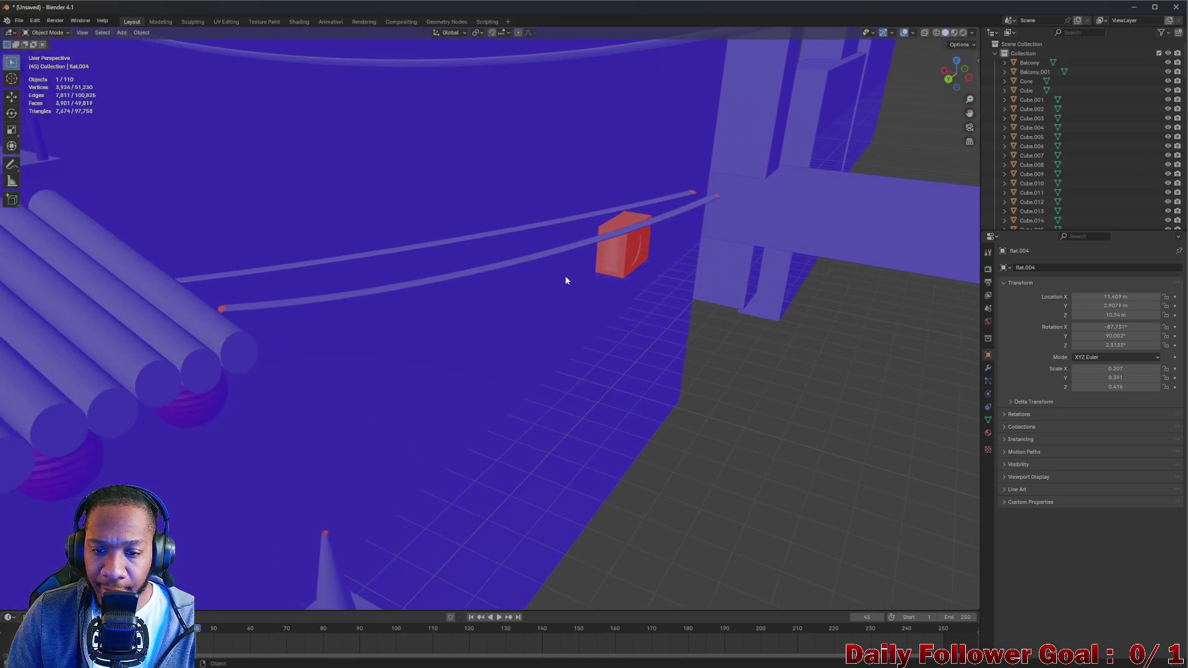
Select the second AC unit flat.002 and switch it into Edit Mode
{"action": "left_click", "coordinate": [630, 255]}
{"action": "scroll", "scroll_direction": "up", "scroll_amount": 3}
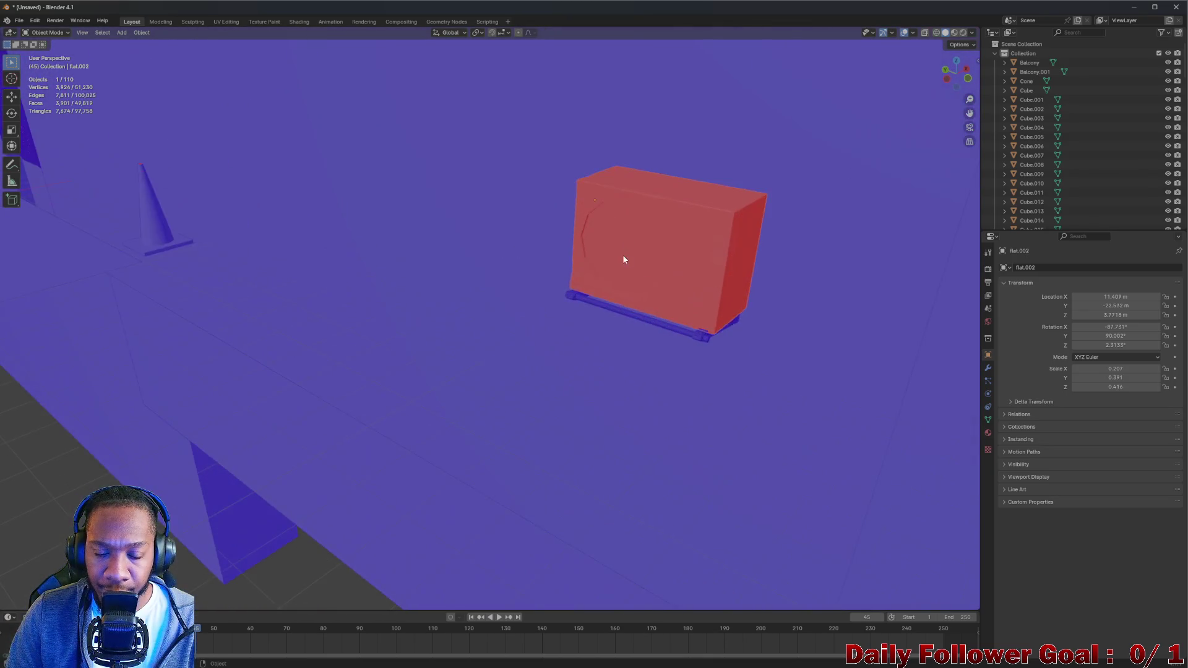
{"action": "scroll", "scroll_direction": "up", "scroll_amount": 3}
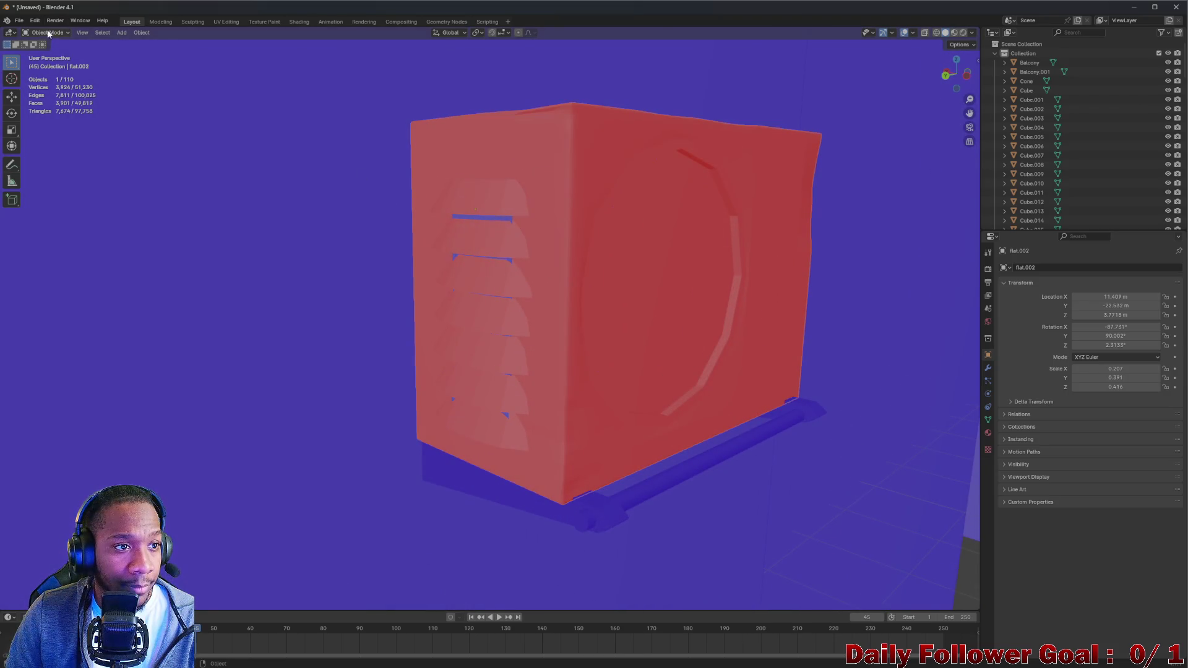
{"action": "left_click", "coordinate": [45, 33]}
{"action": "left_click", "coordinate": [61, 55]}
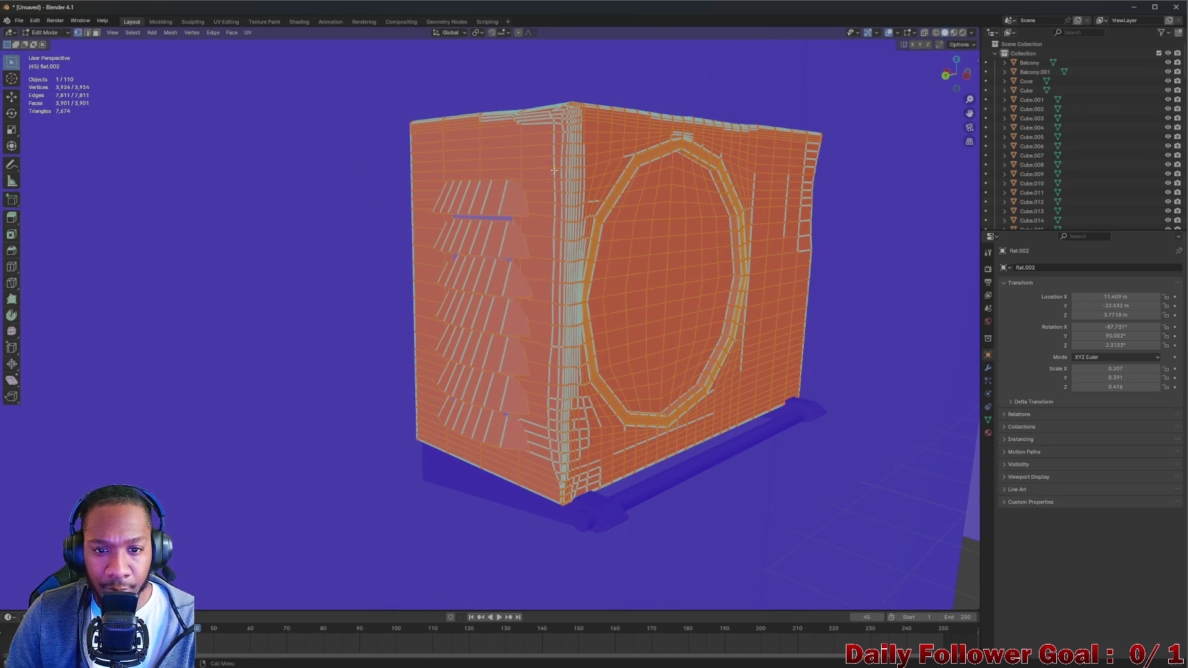
Select flat.002's body and louvers as linked geometry and flip their normals
{"action": "left_click", "coordinate": [564, 136]}
{"action": "key", "text": "ctrl+l"}
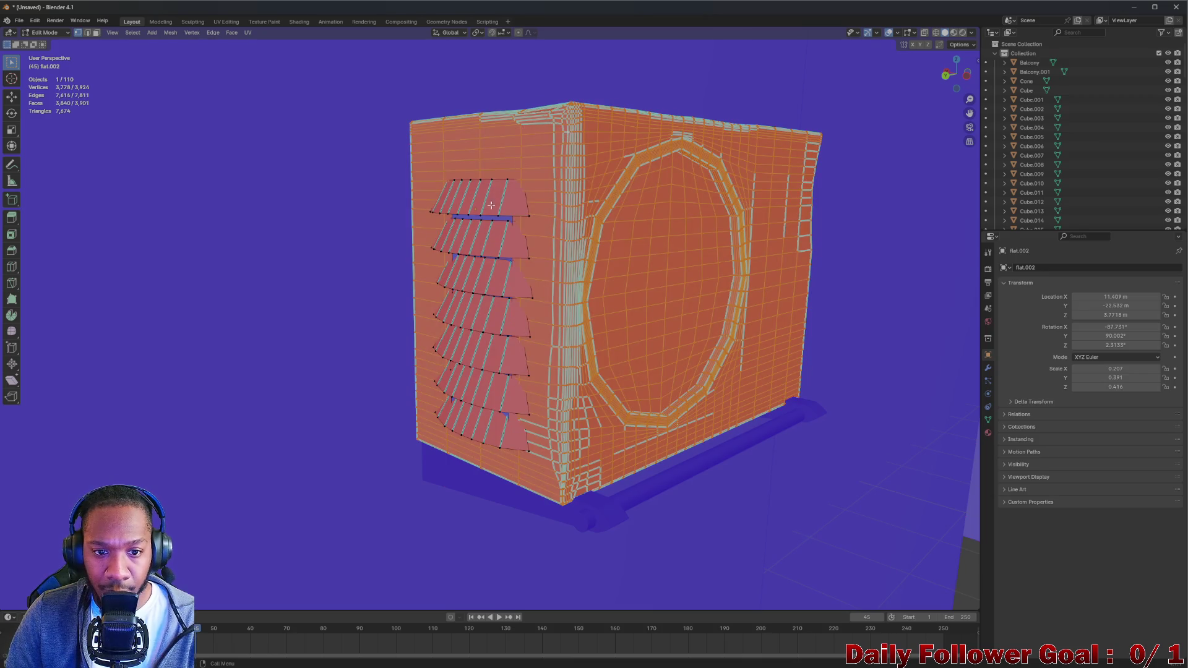
{"action": "key", "text": "l"}
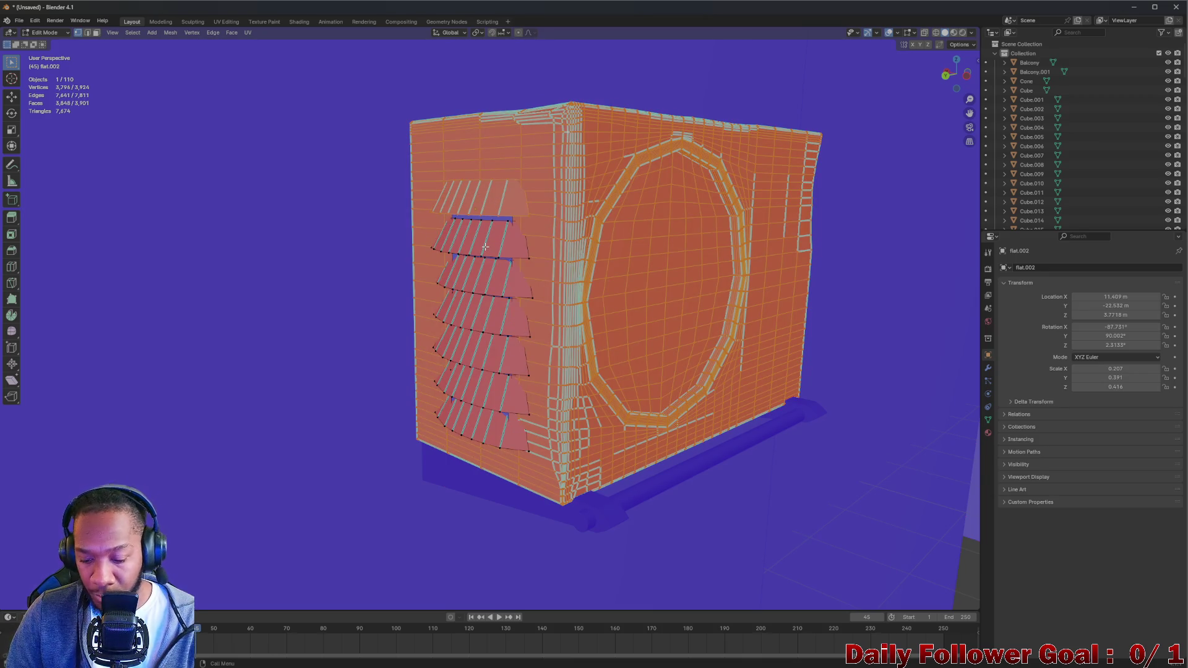
{"action": "key", "text": "l"}
{"action": "key", "text": "l"}
{"action": "key", "text": "l"}
{"action": "key", "text": "l"}
{"action": "key", "text": "l"}
{"action": "key", "text": "l"}
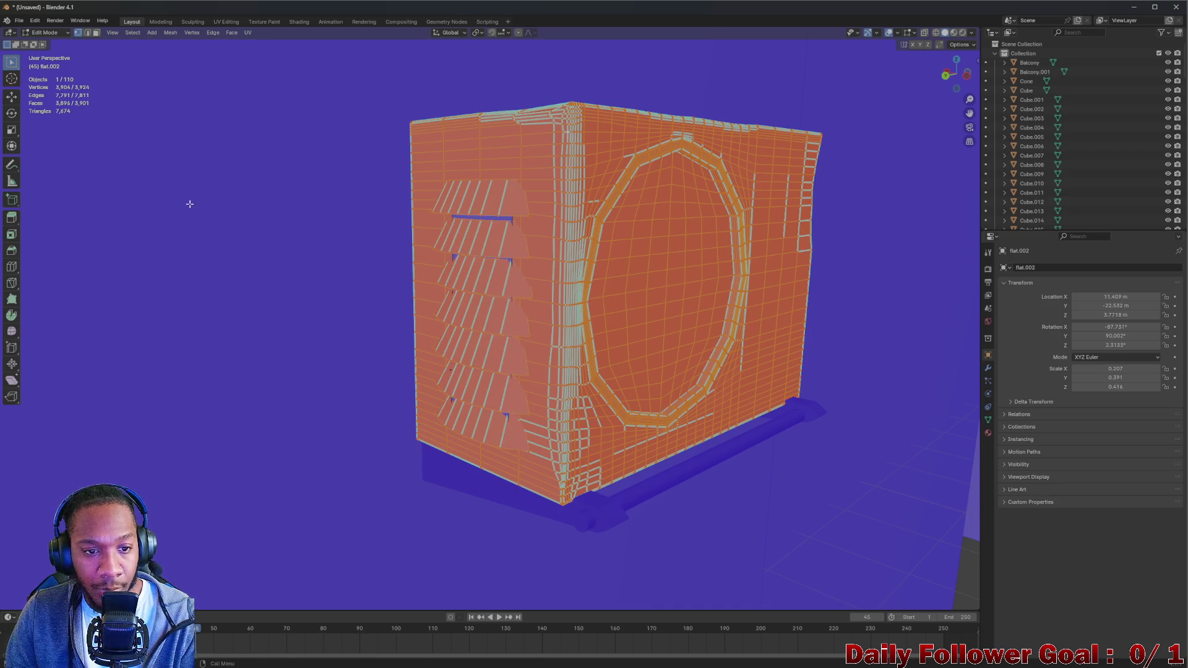
{"action": "left_click", "coordinate": [48, 34]}
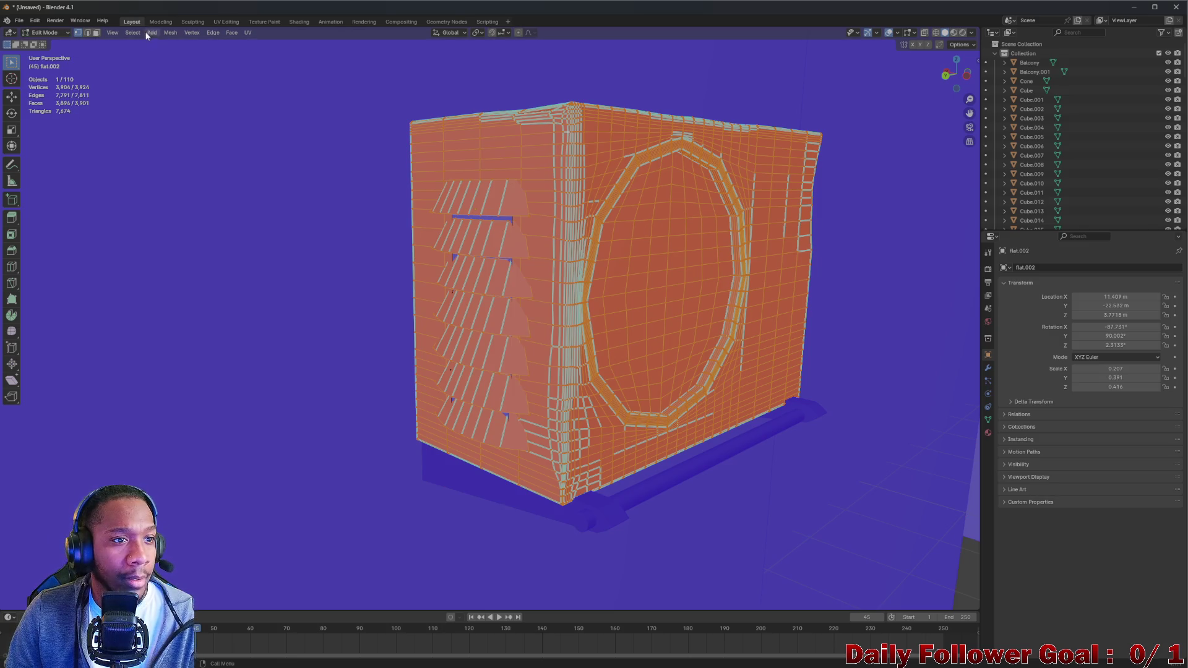
{"action": "left_click", "coordinate": [170, 32]}
{"action": "mouse_move", "coordinate": [197, 189]}
{"action": "left_click", "coordinate": [272, 191]}
{"action": "scroll", "scroll_direction": "down", "scroll_amount": 3}
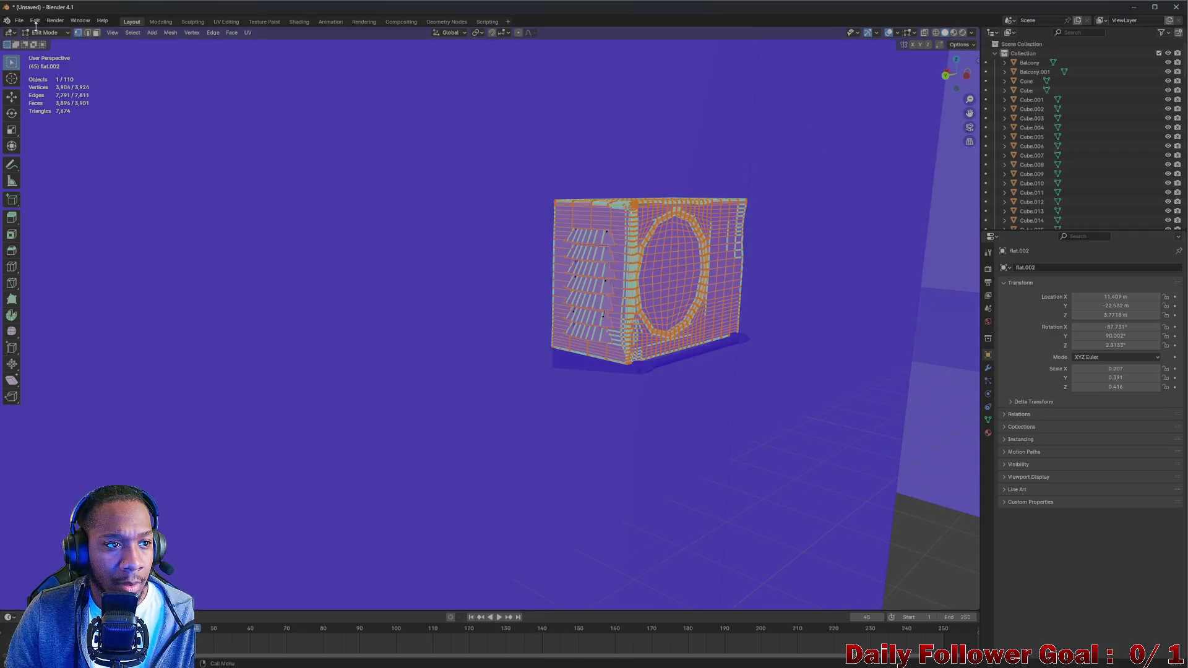
Return to Object Mode and delete the stray Sphere.011, leaving 109 objects
{"action": "left_click", "coordinate": [46, 32]}
{"action": "left_click_drag", "start_coordinate": [707, 304], "coordinate": [882, 323]}
{"action": "left_click_drag", "start_coordinate": [788, 375], "coordinate": [555, 323]}
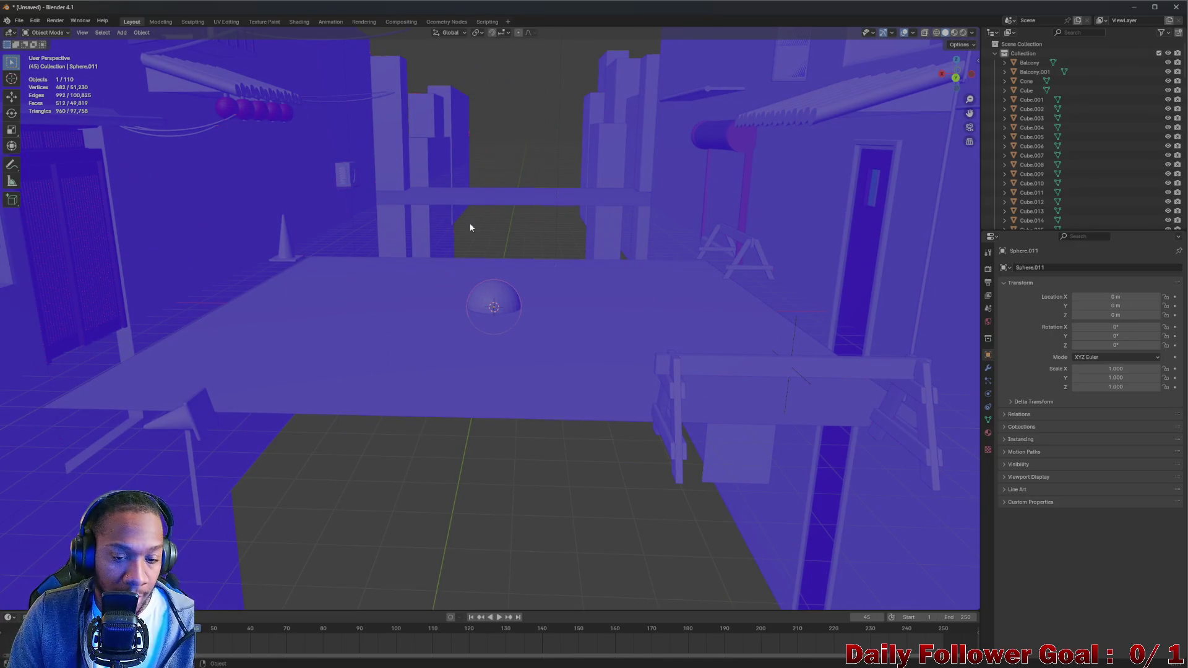
{"action": "key", "text": "x"}
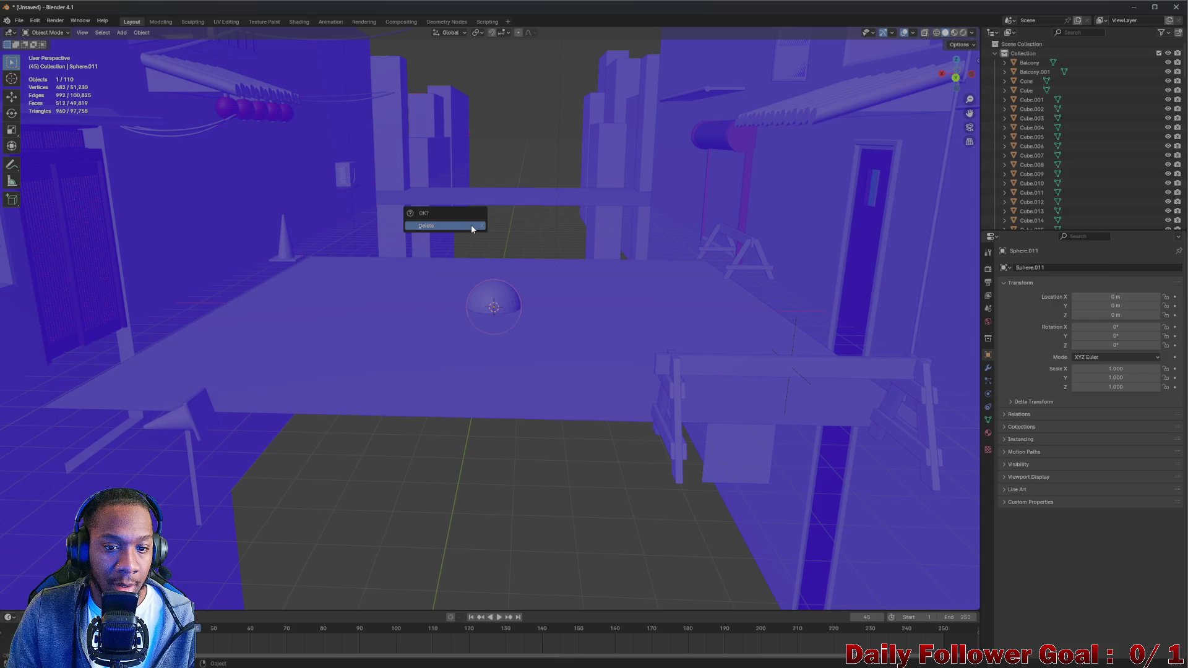
{"action": "left_click", "coordinate": [472, 227]}
{"action": "left_click_drag", "start_coordinate": [472, 227], "coordinate": [309, 252]}
{"action": "left_click_drag", "start_coordinate": [283, 160], "coordinate": [472, 44]}
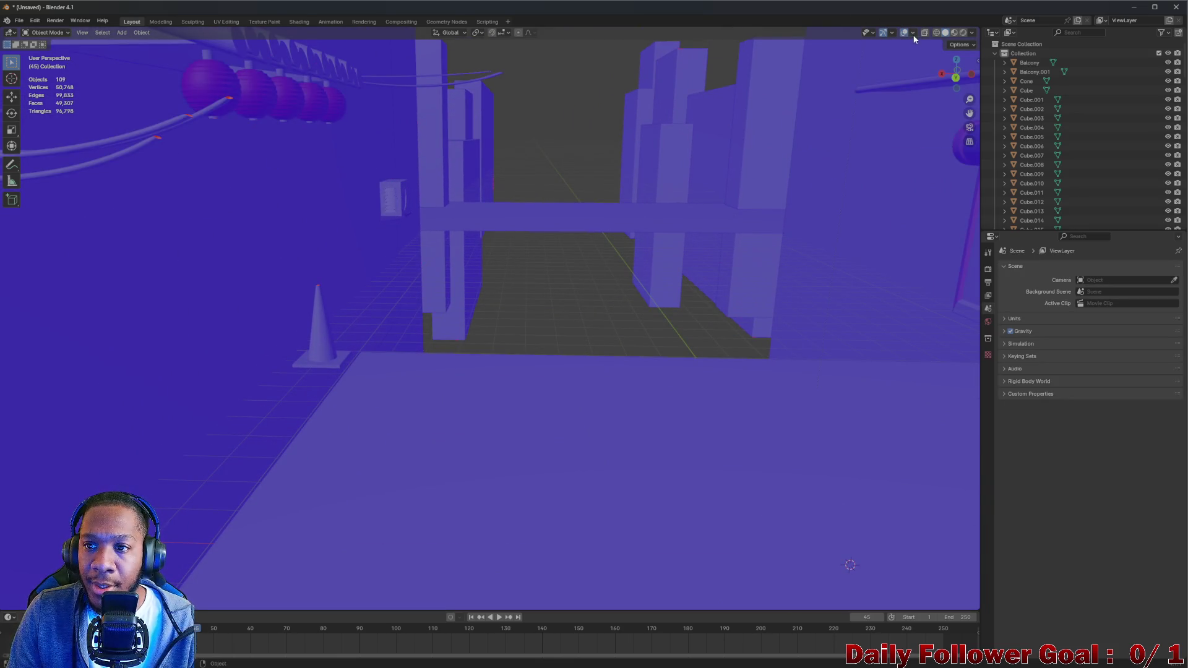
Turn off Face Orientation in the viewport overlays so the scene shows grey
{"action": "left_click", "coordinate": [914, 33]}
{"action": "left_click", "coordinate": [854, 202]}
{"action": "left_click_drag", "start_coordinate": [838, 61], "coordinate": [830, 279]}
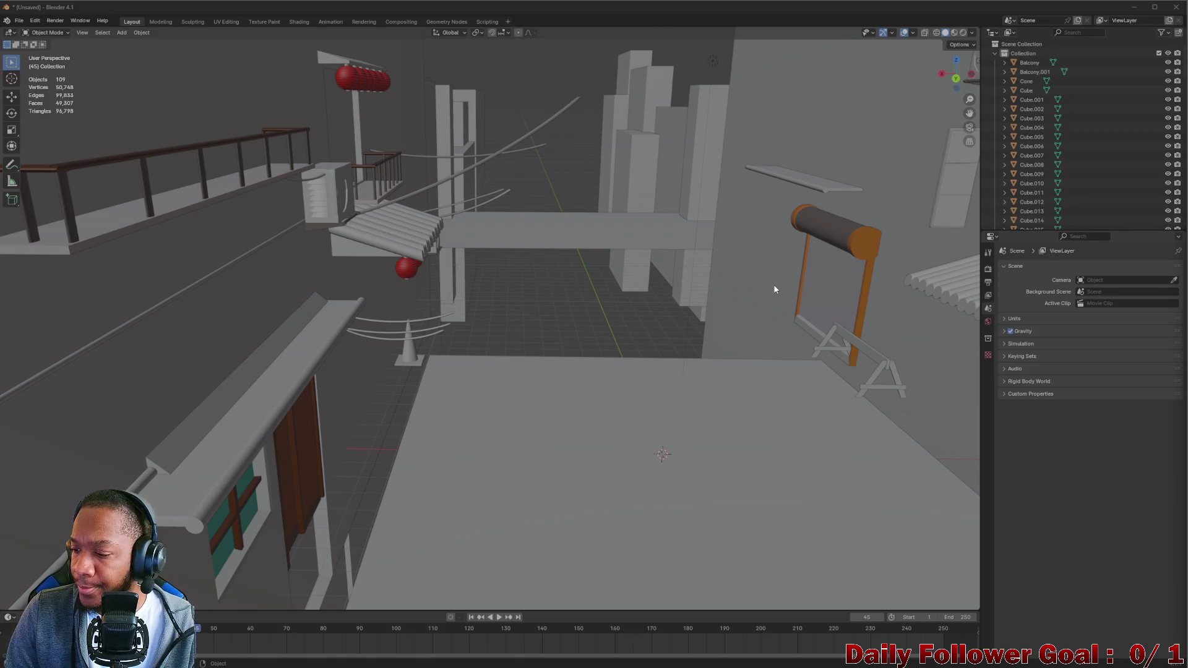
{"action": "scroll", "scroll_direction": "up", "scroll_amount": 3}
{"action": "scroll", "scroll_direction": "down", "scroll_amount": 3}
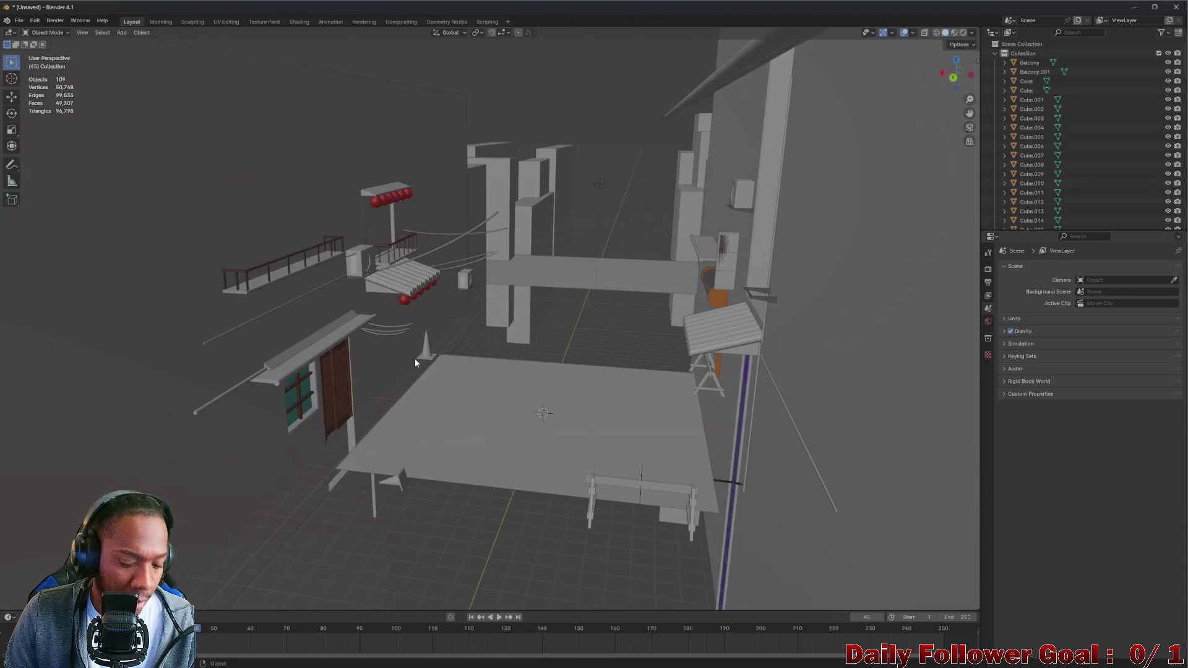
Save the scene as Env.blend in the Blender Stuff folder
{"action": "key", "text": "ctrl+s"}
{"action": "left_click", "coordinate": [477, 190]}
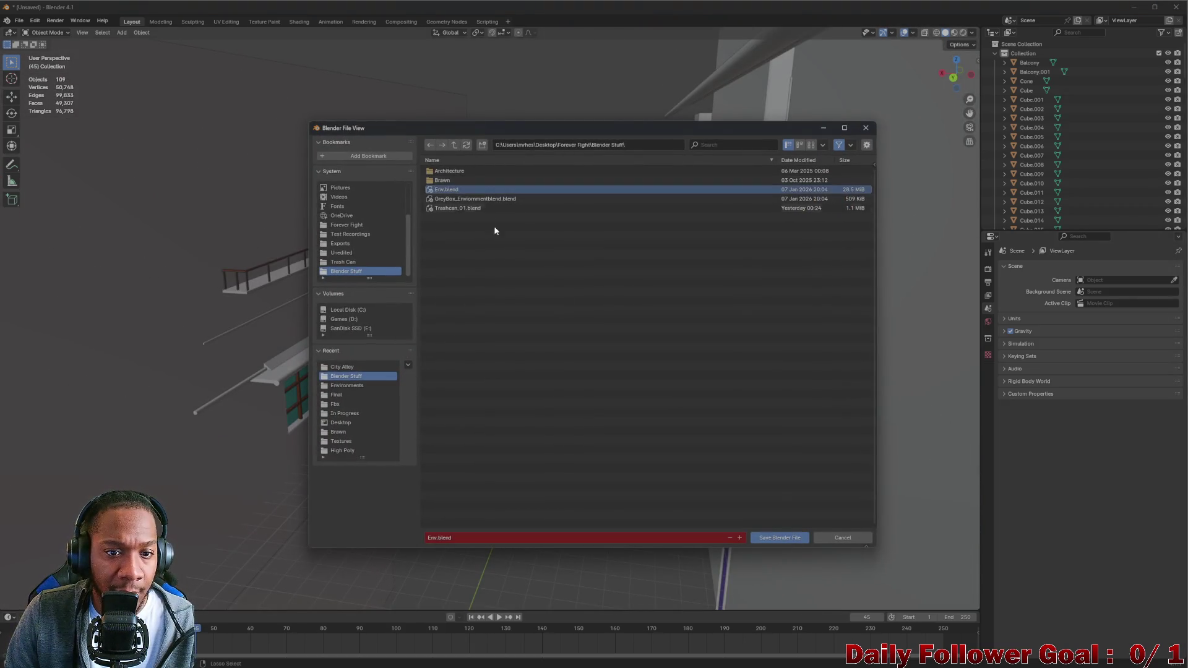
{"action": "left_click", "coordinate": [791, 536]}
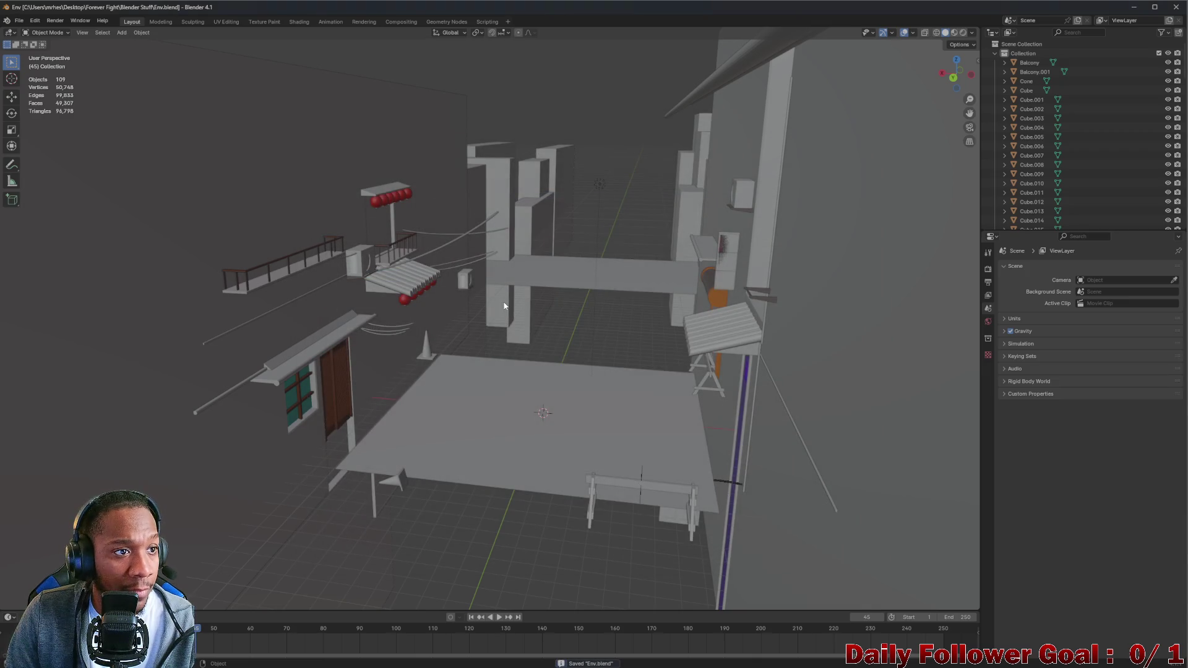